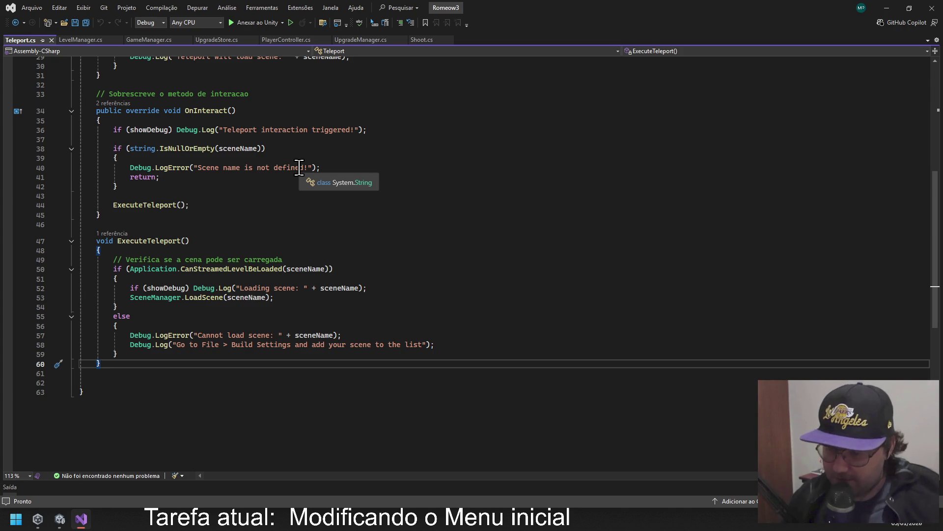
# Read through Teleport.cs, then un-maximize Visual Studio so Unity's MainMenu_R3 scene shows behind it.
pyautogui.scroll(9, 297, 172)
pyautogui.scroll(-15, 296, 176)
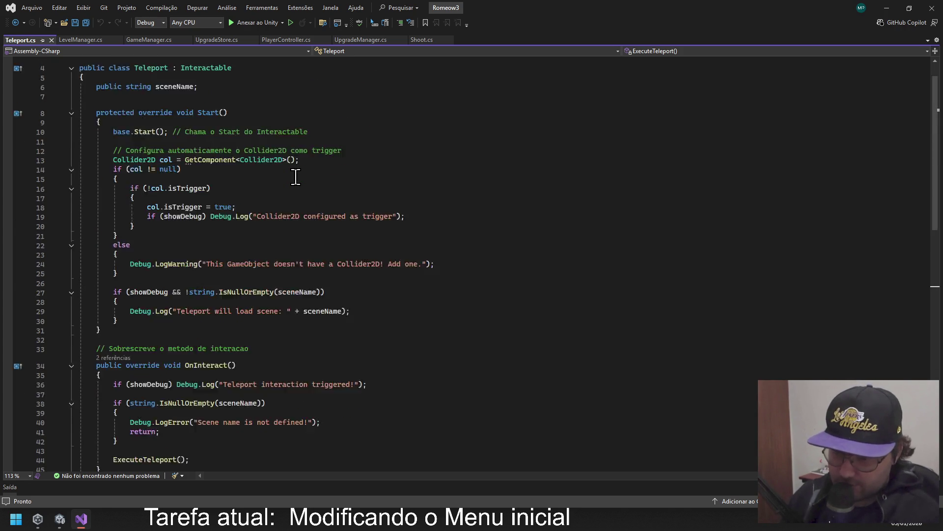
pyautogui.scroll(15, 296, 177)
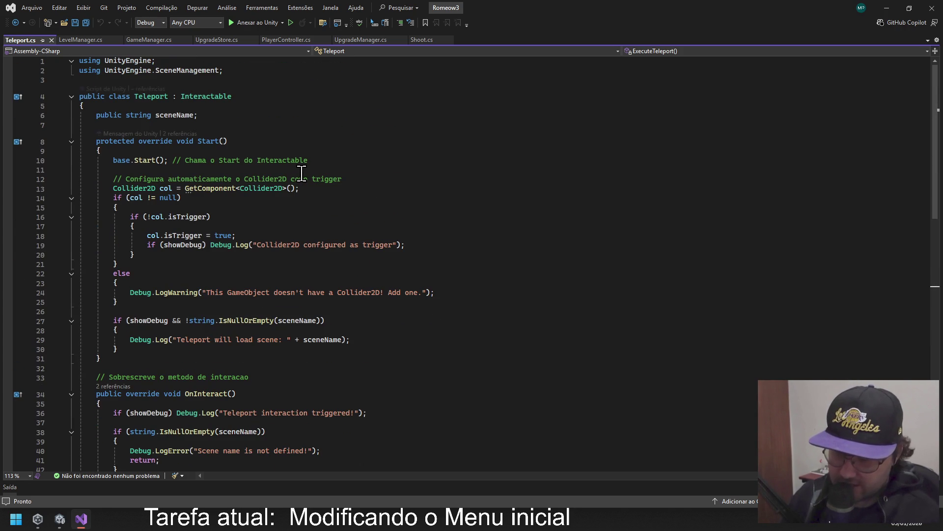
pyautogui.scroll(-9, 295, 176)
pyautogui.scroll(-3, 296, 201)
pyautogui.scroll(12, 295, 199)
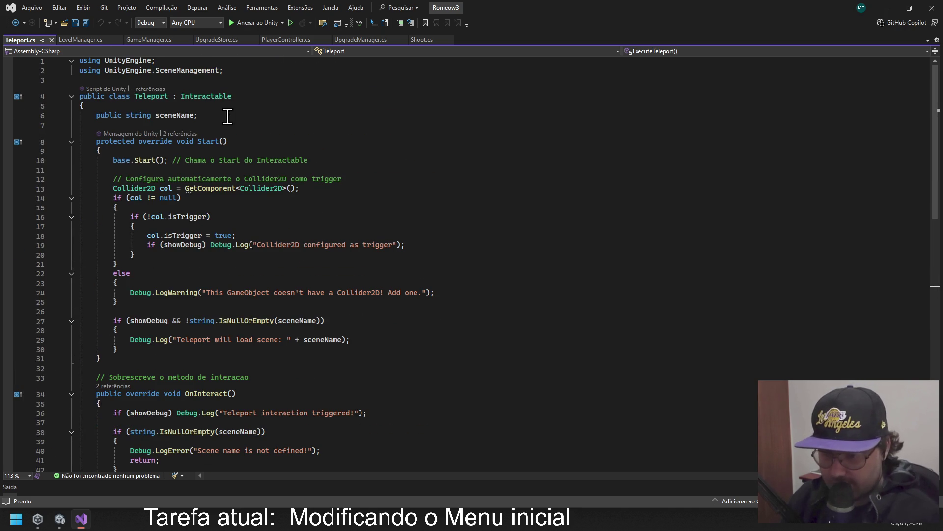
pyautogui.scroll(-3, 236, 140)
pyautogui.scroll(3, 286, 152)
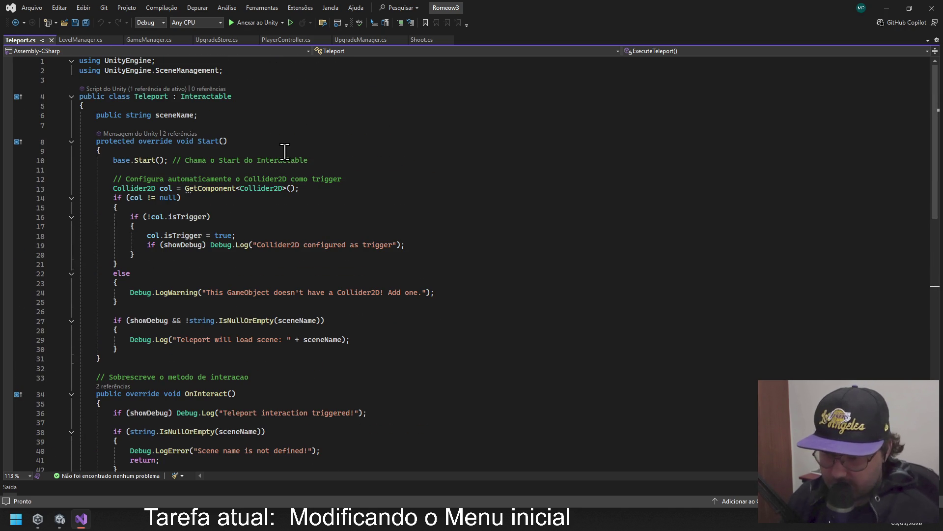
pyautogui.scroll(-4, 295, 135)
pyautogui.scroll(4, 285, 157)
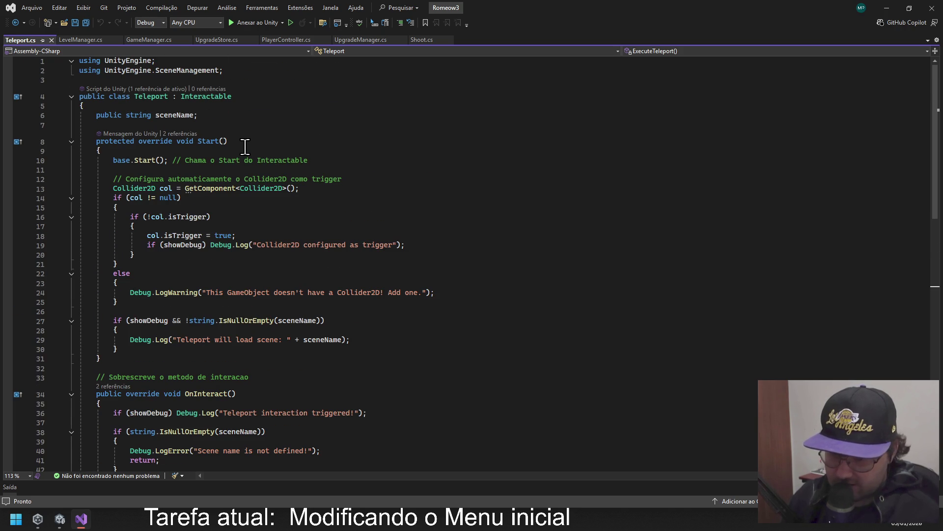
pyautogui.scroll(-7, 244, 147)
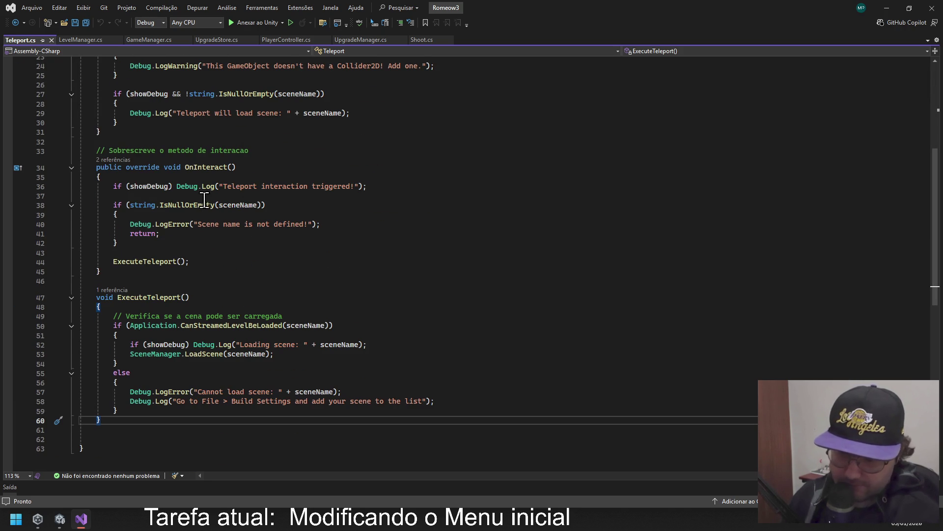
pyautogui.scroll(-2, 202, 245)
pyautogui.scroll(9, 209, 260)
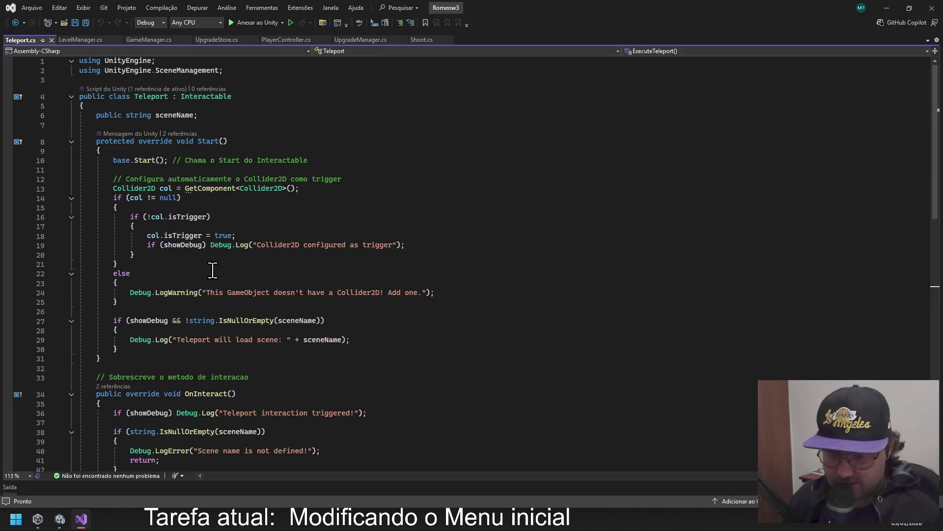
pyautogui.click(909, 8)
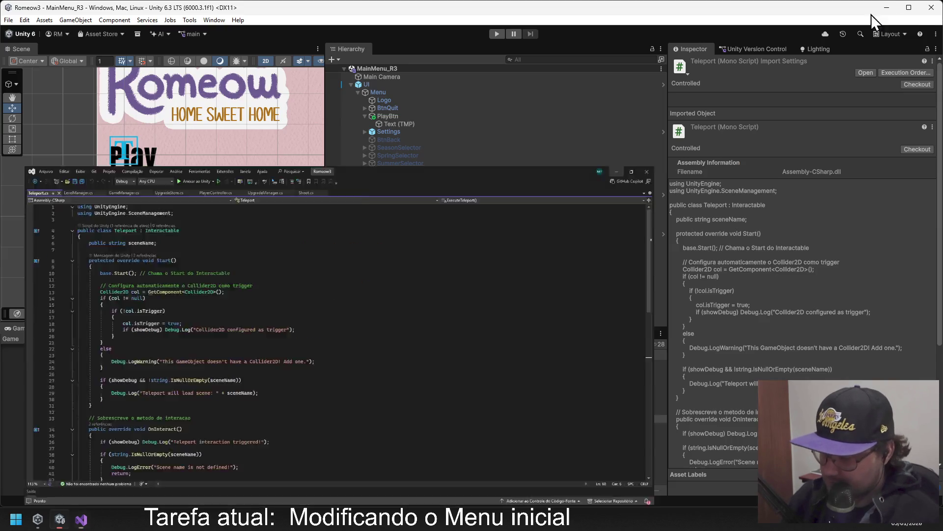
# In Unity's Project window, open the Assets/_GAME/Romeow 3/Script folder.
pyautogui.click(871, 15)
pyautogui.click(388, 268)
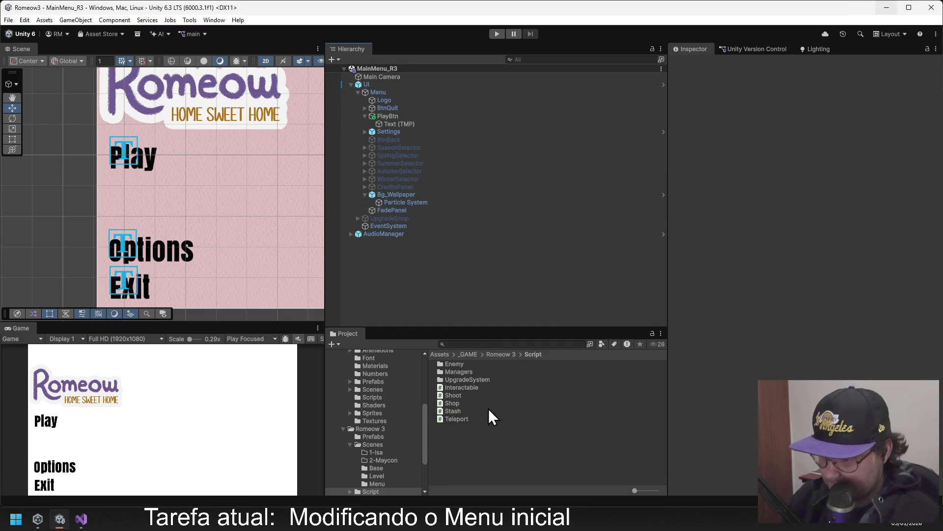
pyautogui.click(496, 354)
pyautogui.click(460, 387)
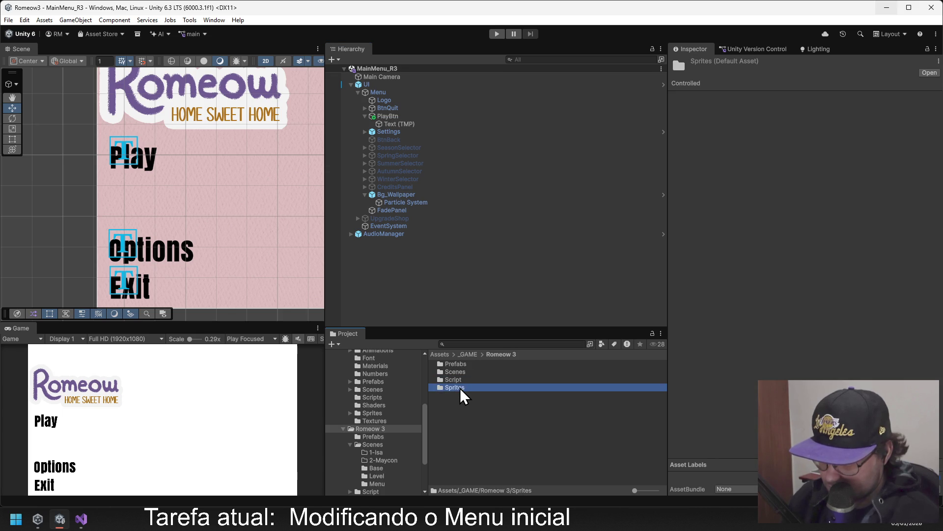
pyautogui.doubleClick(461, 381)
# Create a MonoBehaviour script named Playbtn there and open it in the code editor.
pyautogui.rightClick(461, 436)
pyautogui.moveTo(551, 140)
pyautogui.click(668, 154)
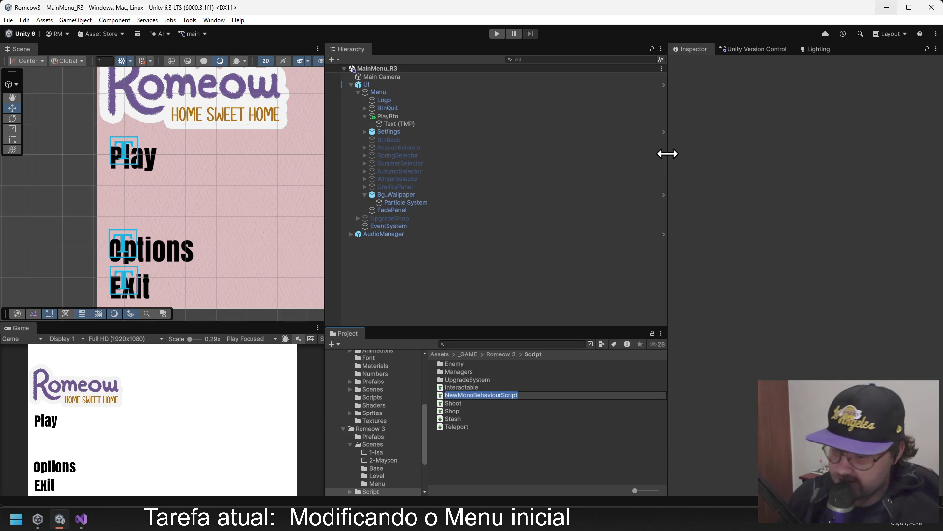
pyautogui.write('Play')
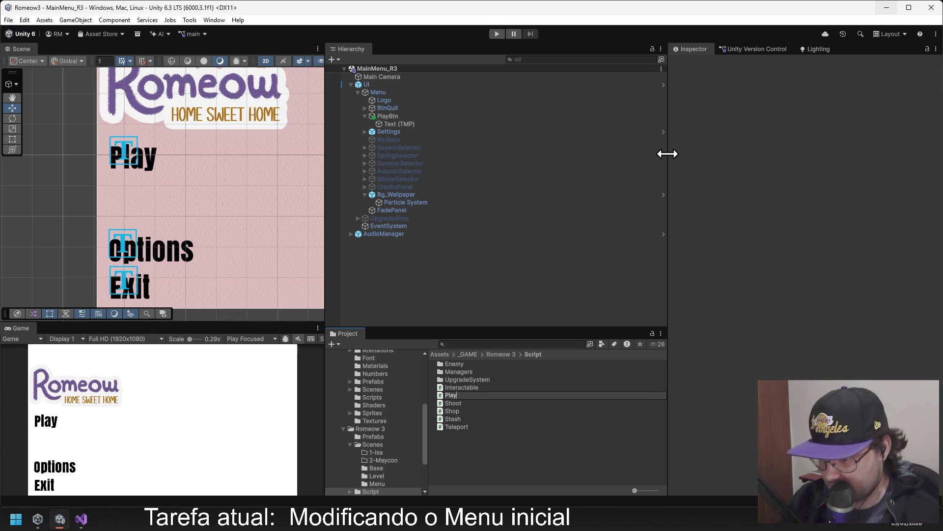
pyautogui.write('btn')
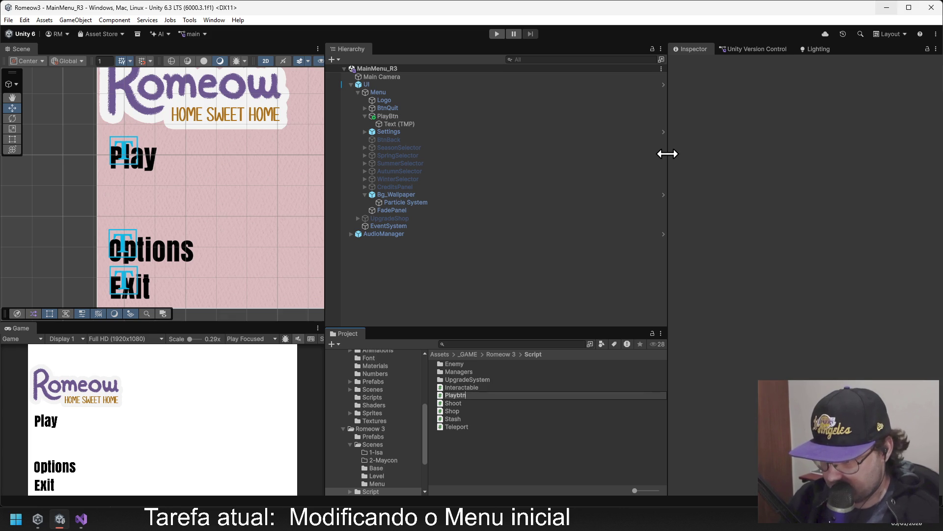
pyautogui.press('Return')
pyautogui.doubleClick(472, 396)
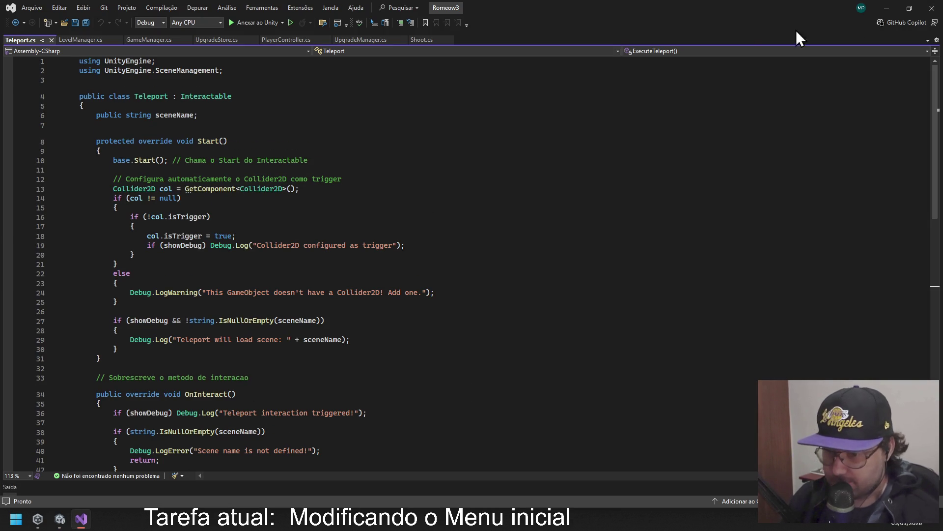
pyautogui.click(881, 11)
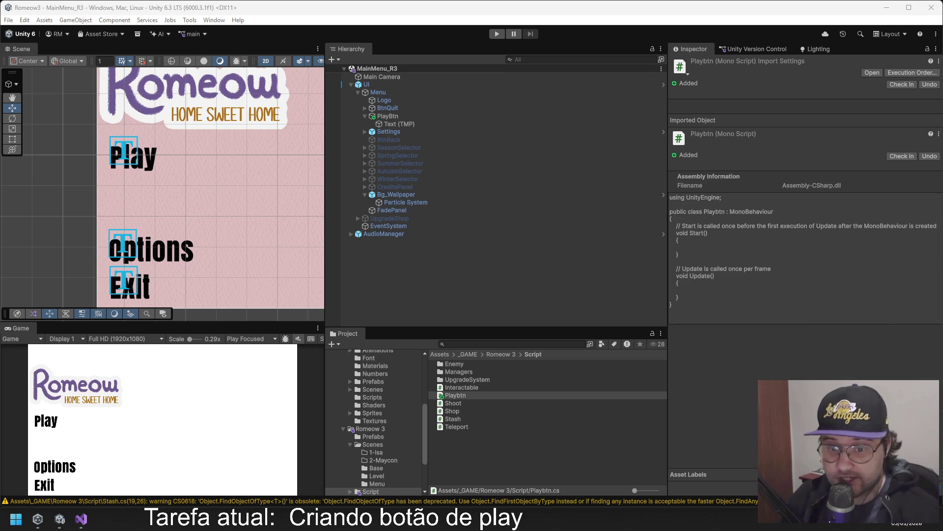
# Return to Unity after compiling and open the Playbtn script in Visual Studio.
pyautogui.hotkey('alt', 'Tab')
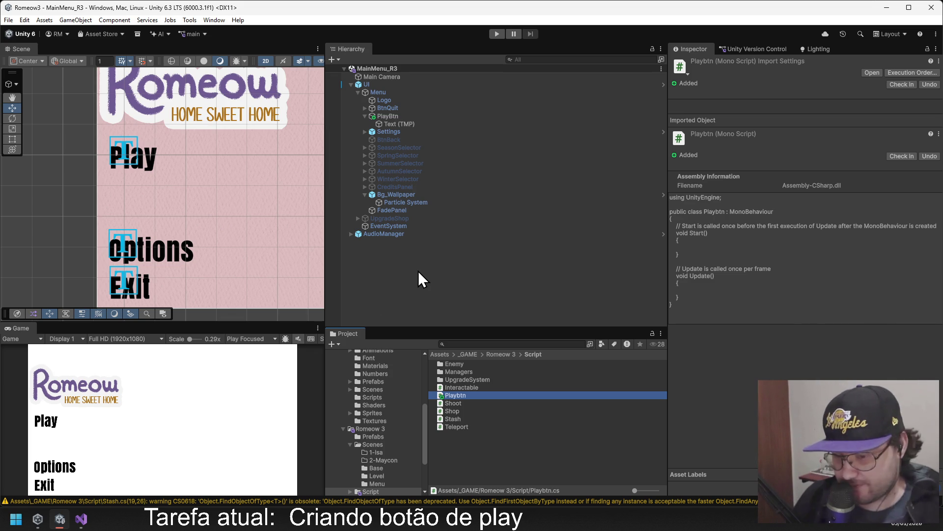
pyautogui.doubleClick(456, 395)
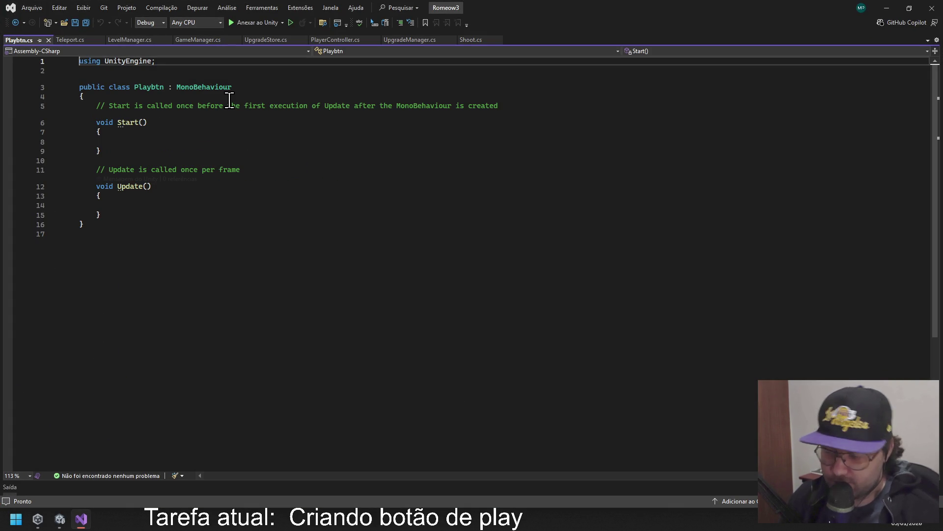
# Switch to Teleport.cs and read through its scene-loading code.
pyautogui.click(65, 40)
pyautogui.scroll(-15, 295, 148)
pyautogui.scroll(10, 288, 169)
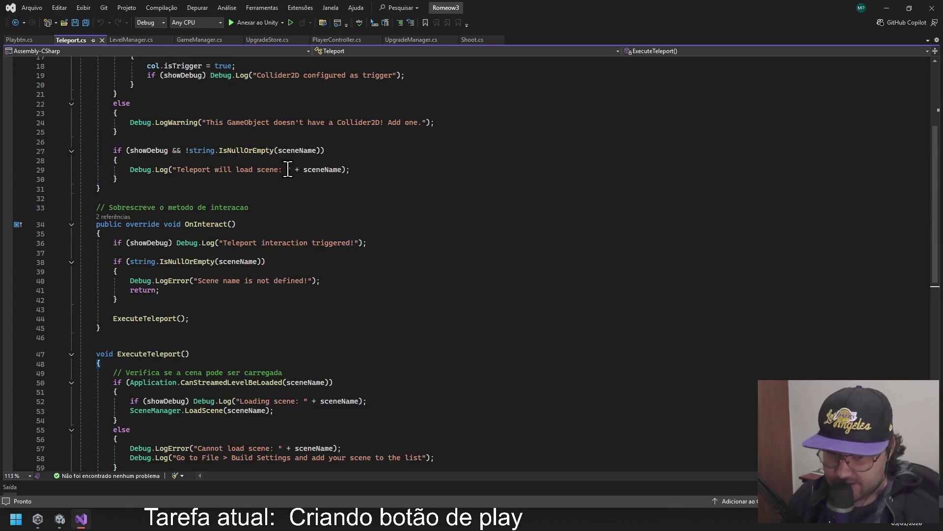
pyautogui.scroll(6, 288, 169)
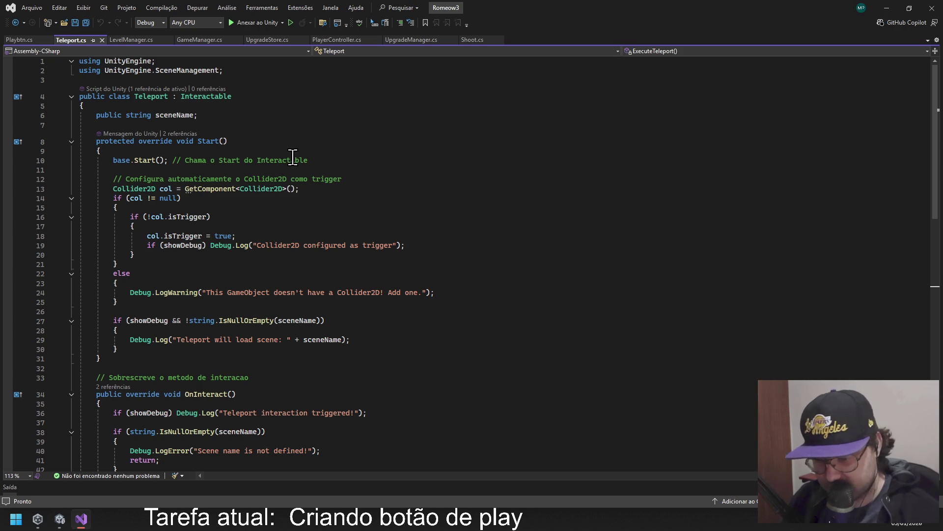
pyautogui.scroll(-9, 293, 156)
pyautogui.scroll(9, 293, 157)
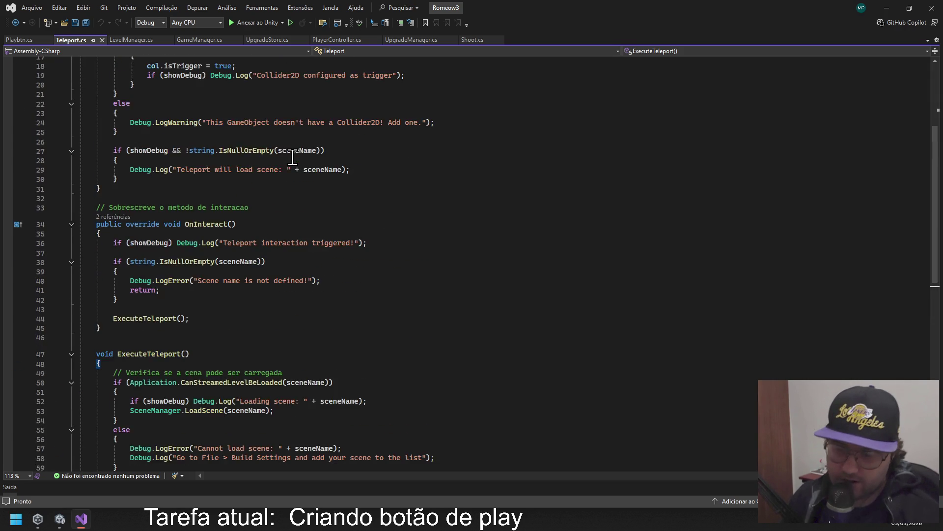
pyautogui.scroll(-10, 237, 131)
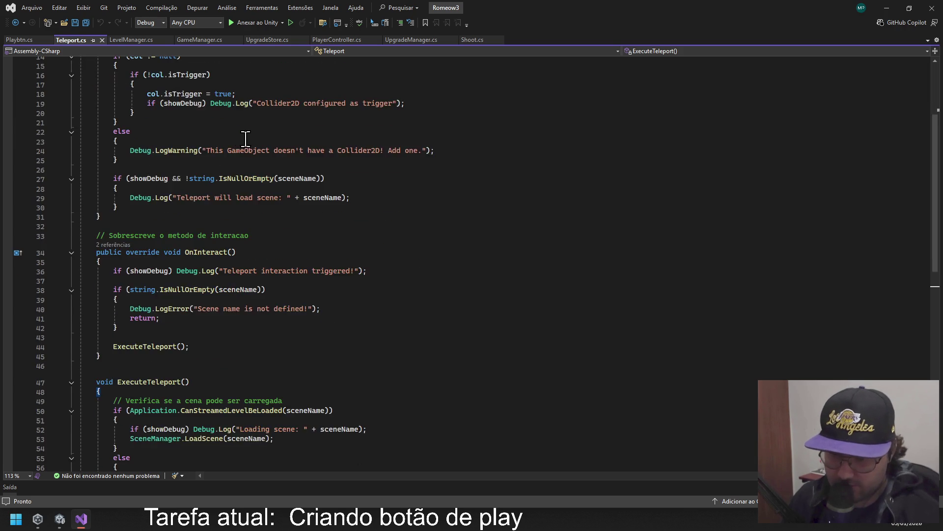
pyautogui.scroll(10, 246, 150)
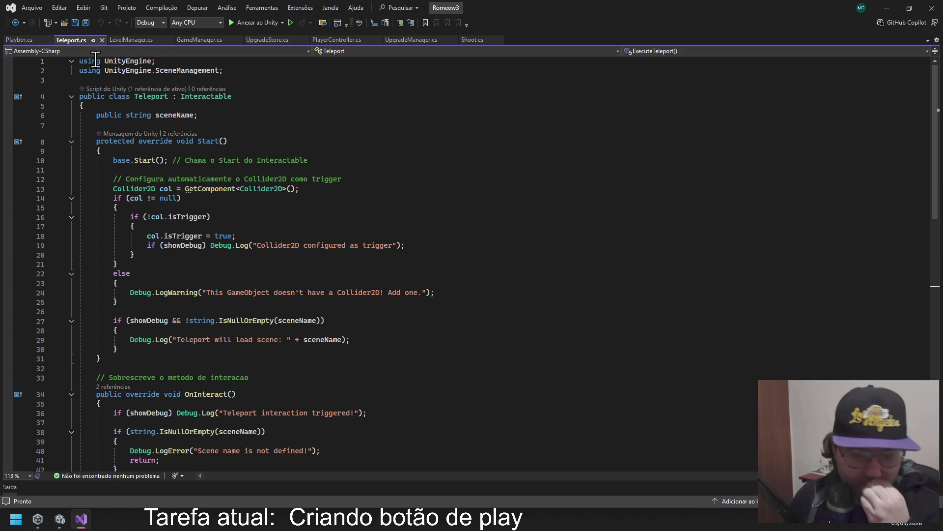
pyautogui.scroll(-13, 269, 133)
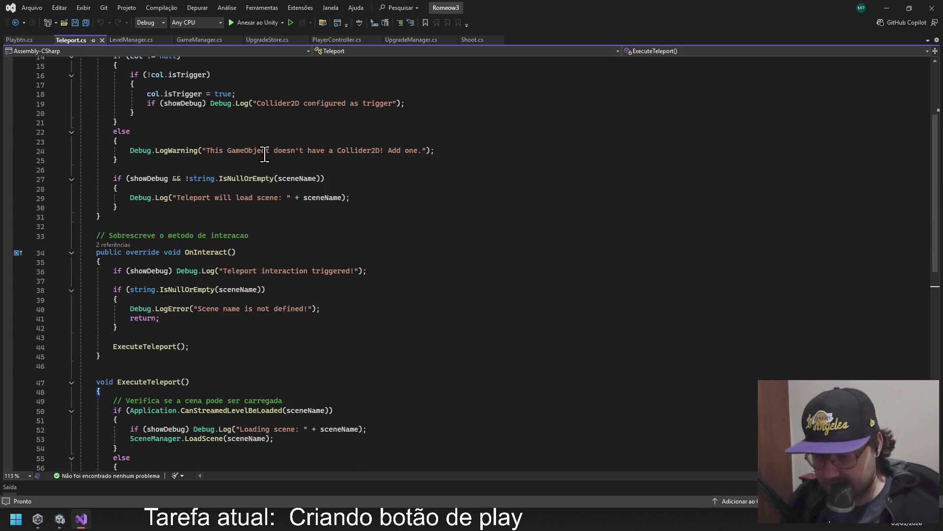
pyautogui.scroll(4, 268, 172)
pyautogui.scroll(-5, 272, 200)
pyautogui.scroll(10, 272, 199)
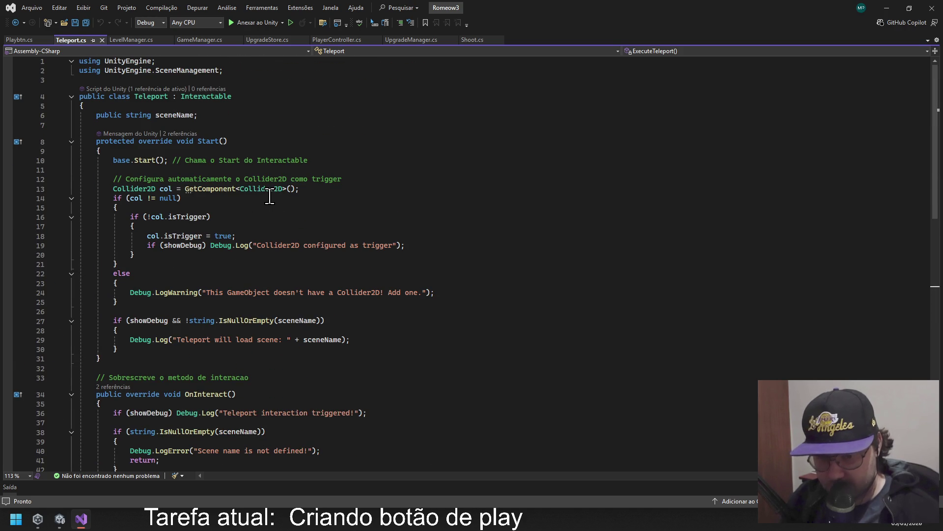
# Glance at Playbtn.cs, then return to Teleport.cs and review OnInteract and ExecuteTeleport.
pyautogui.click(31, 40)
pyautogui.click(80, 40)
pyautogui.scroll(-8, 211, 148)
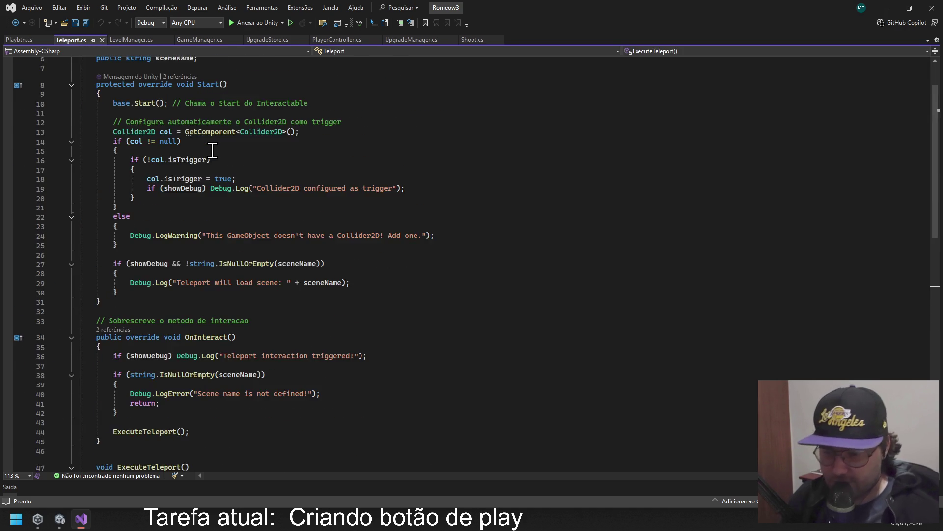
pyautogui.scroll(8, 212, 162)
pyautogui.scroll(-4, 224, 173)
pyautogui.scroll(4, 224, 173)
pyautogui.scroll(-3, 223, 173)
pyautogui.scroll(-16, 223, 173)
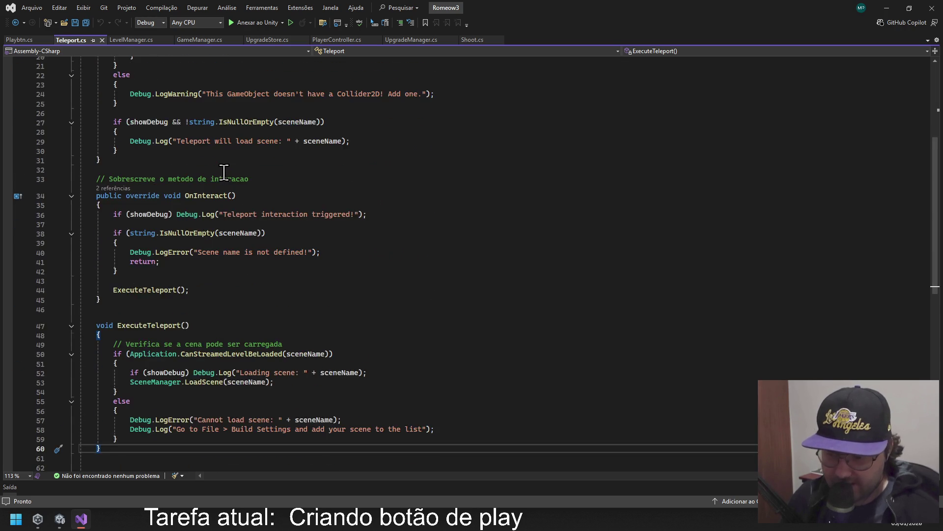
pyautogui.scroll(3, 226, 181)
pyautogui.scroll(8, 225, 180)
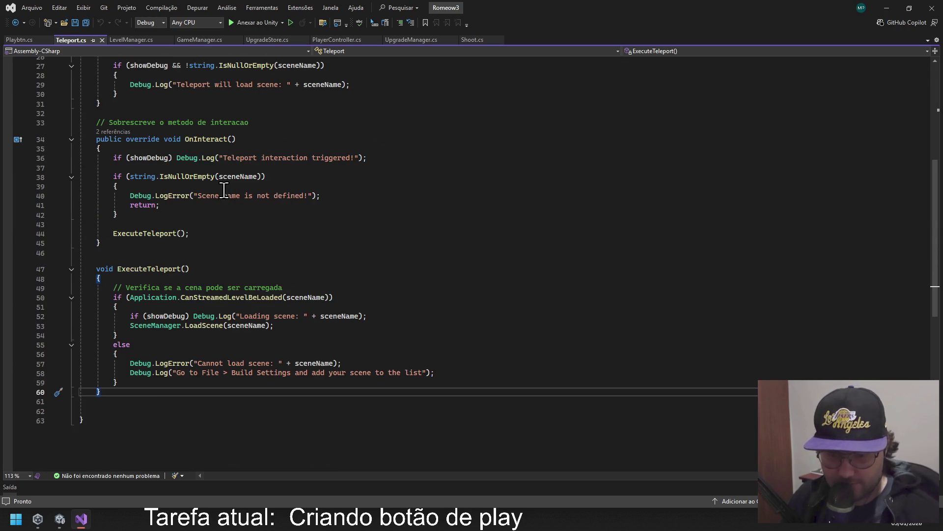
pyautogui.scroll(-3, 231, 187)
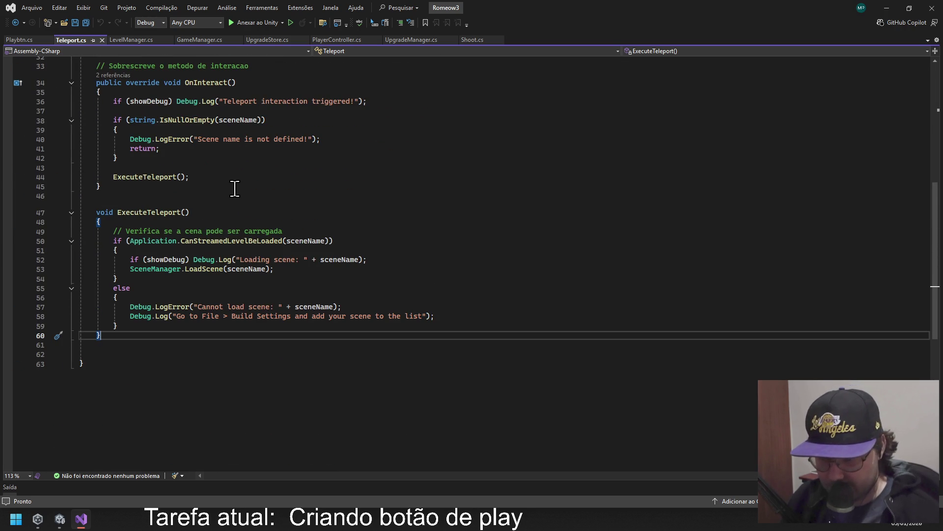
pyautogui.scroll(10, 235, 189)
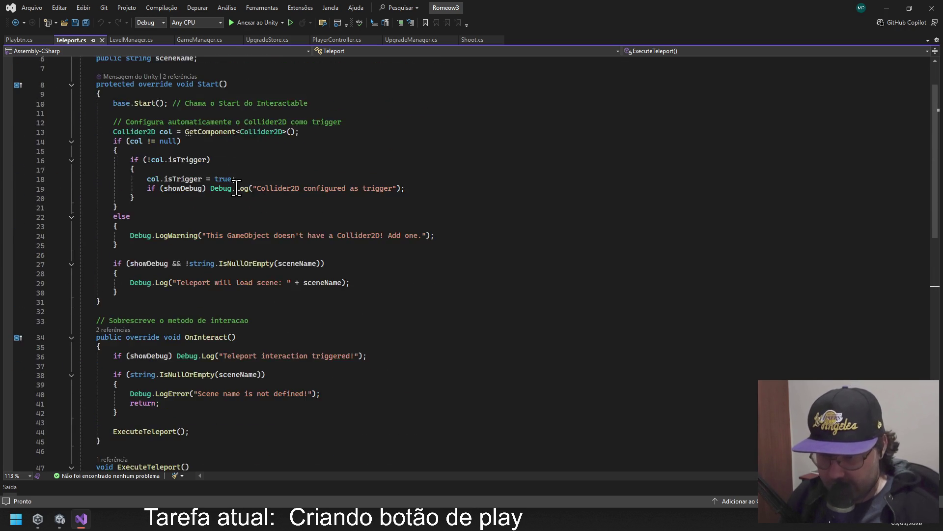
# Try selecting the 'using UnityEngine.SceneManagement;' line in Teleport.cs.
pyautogui.click(19, 40)
pyautogui.click(81, 41)
pyautogui.moveTo(257, 70)
pyautogui.mouseDown()
pyautogui.moveTo(106, 71)
pyautogui.moveTo(105, 61)
pyautogui.mouseUp()
pyautogui.click(192, 75)
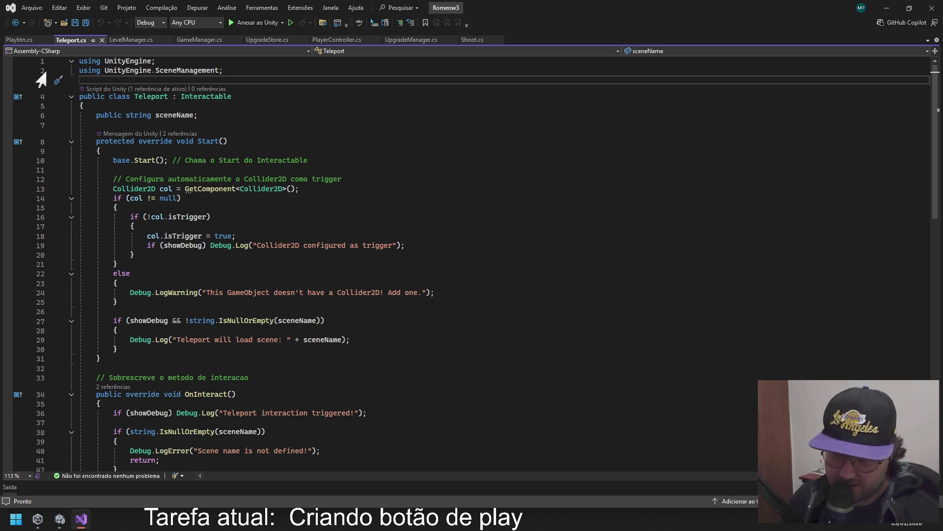
pyautogui.click(225, 70)
pyautogui.moveTo(225, 70); pyautogui.dragTo(113, 70)
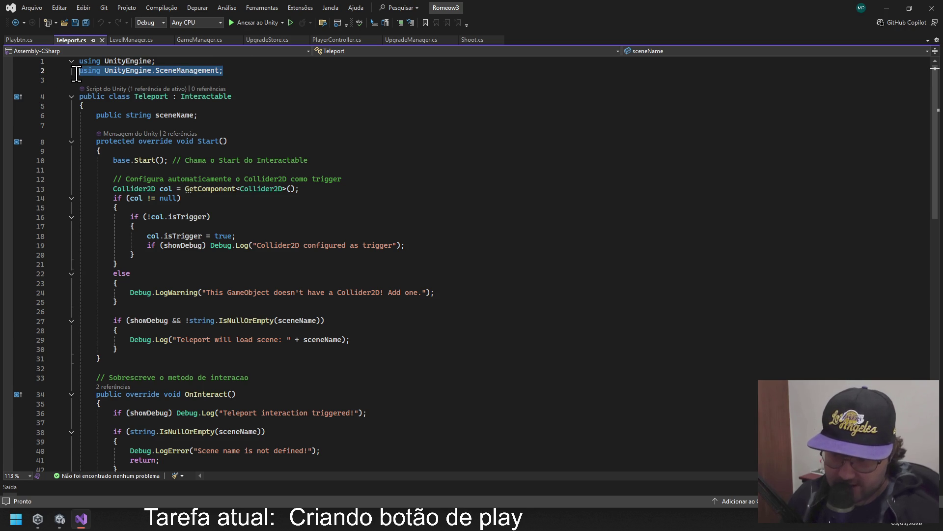
pyautogui.click(145, 69)
pyautogui.doubleClick(132, 69)
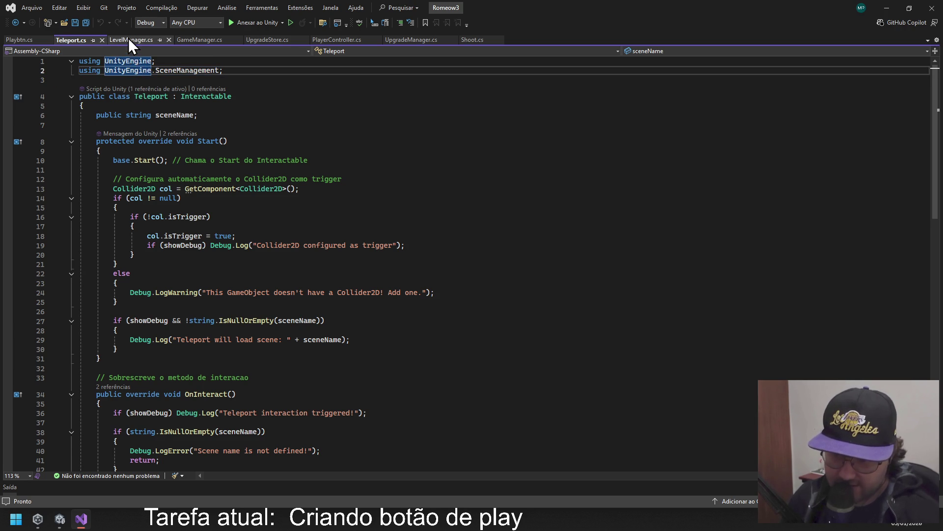
# Compare LevelManager.cs's using lines and select Teleport's SceneManagement line. Place the cursor after Playbtn.cs line 1.
pyautogui.click(129, 38)
pyautogui.click(118, 70)
pyautogui.click(54, 80)
pyautogui.click(64, 41)
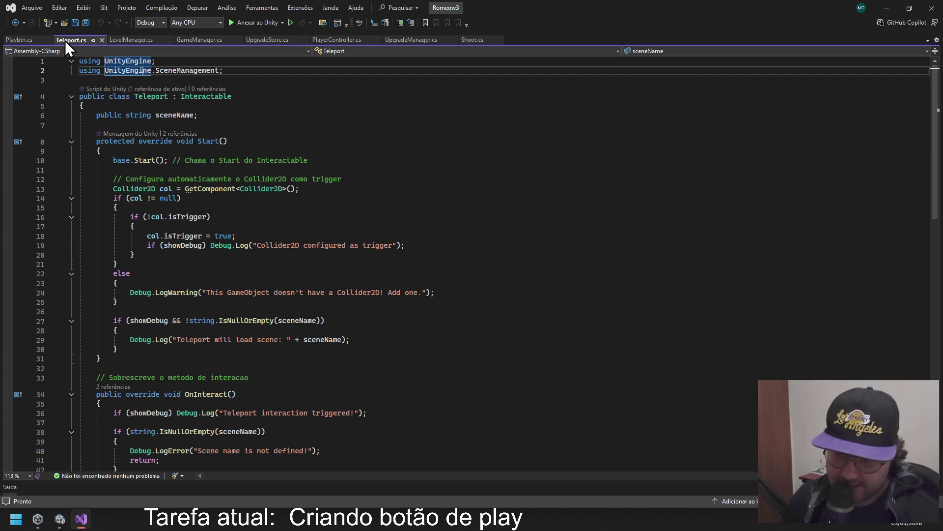
pyautogui.moveTo(224, 70); pyautogui.dragTo(74, 74)
pyautogui.hotkey('ctrl', 'c')
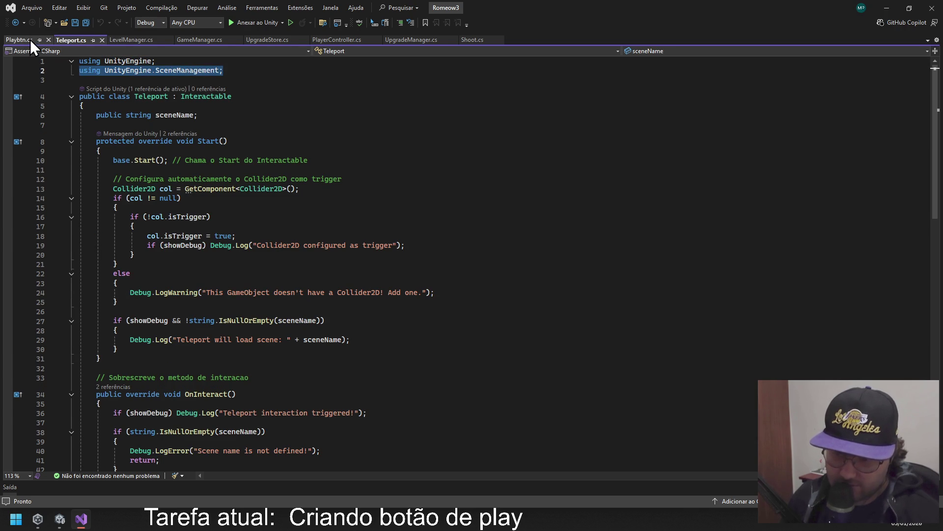
pyautogui.click(19, 40)
pyautogui.click(162, 61)
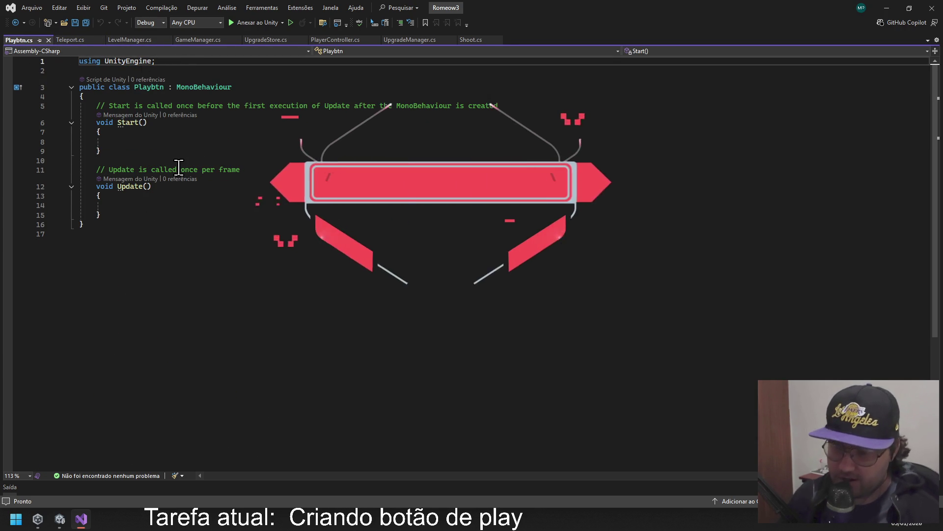
# Paste 'using UnityEngine.SceneManagement;' as line 2 of Playbtn.cs, adding its semicolon.
pyautogui.press('Return')
pyautogui.hotkey('ctrl', 'v')
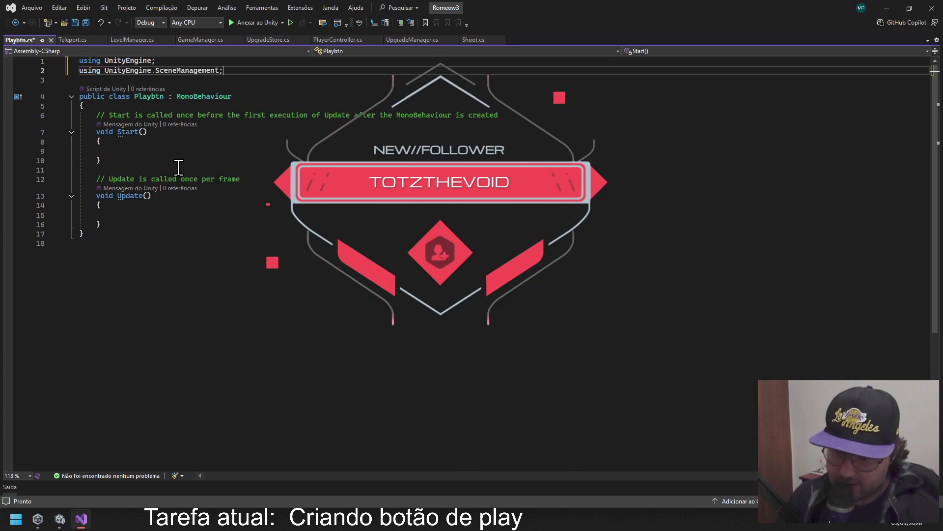
pyautogui.click(266, 290)
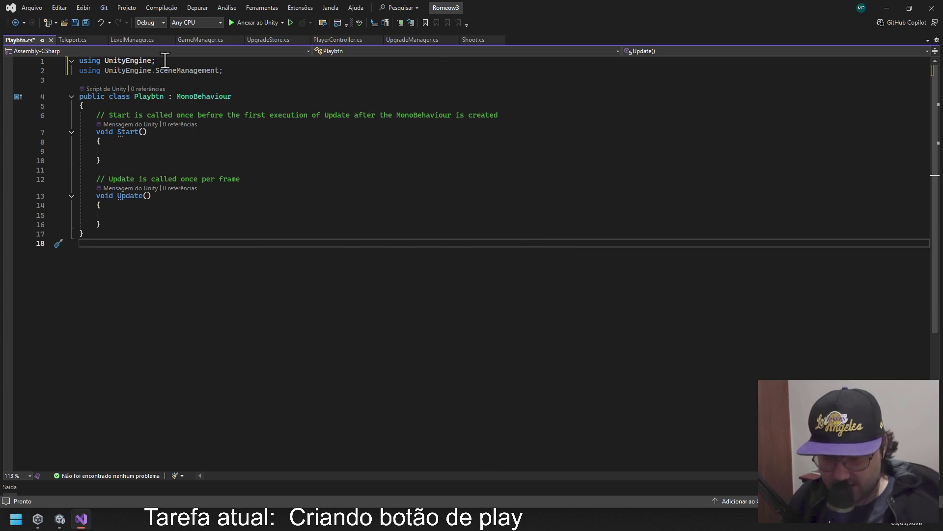
pyautogui.click(234, 71)
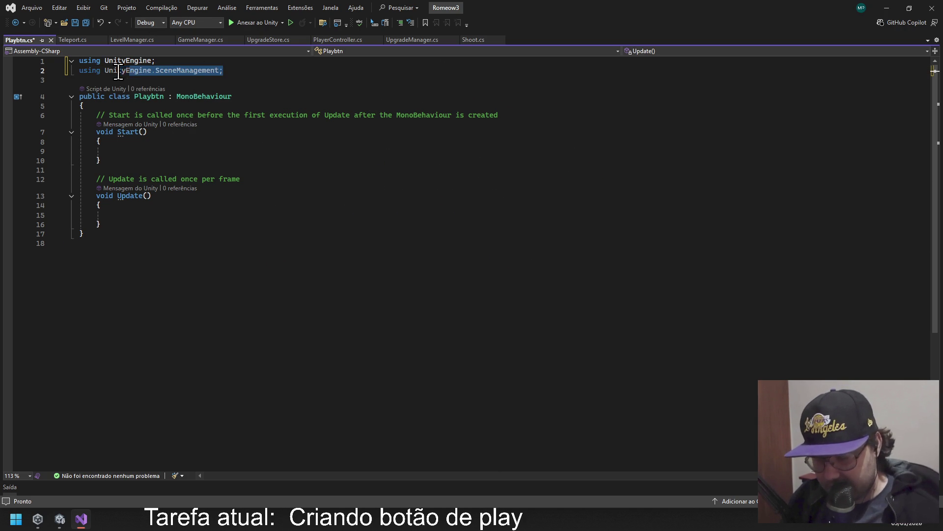
pyautogui.write(';')
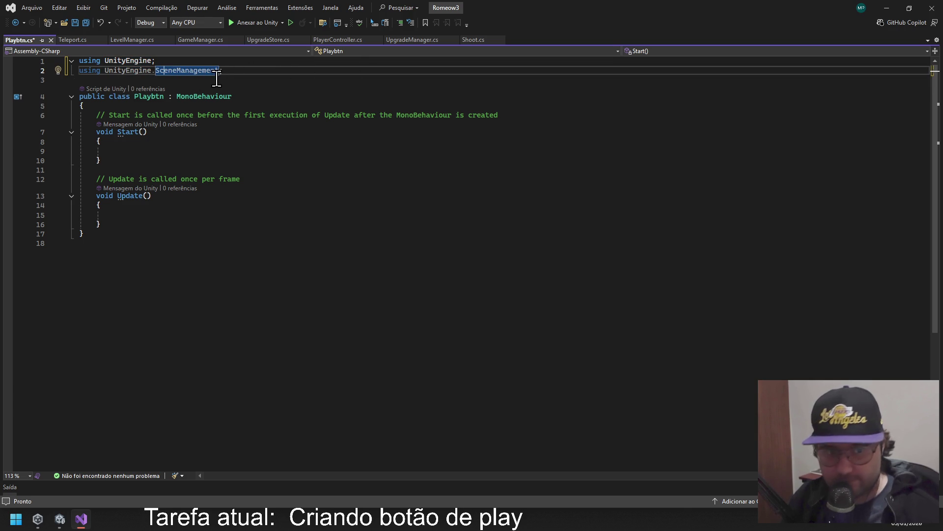
pyautogui.click(160, 70)
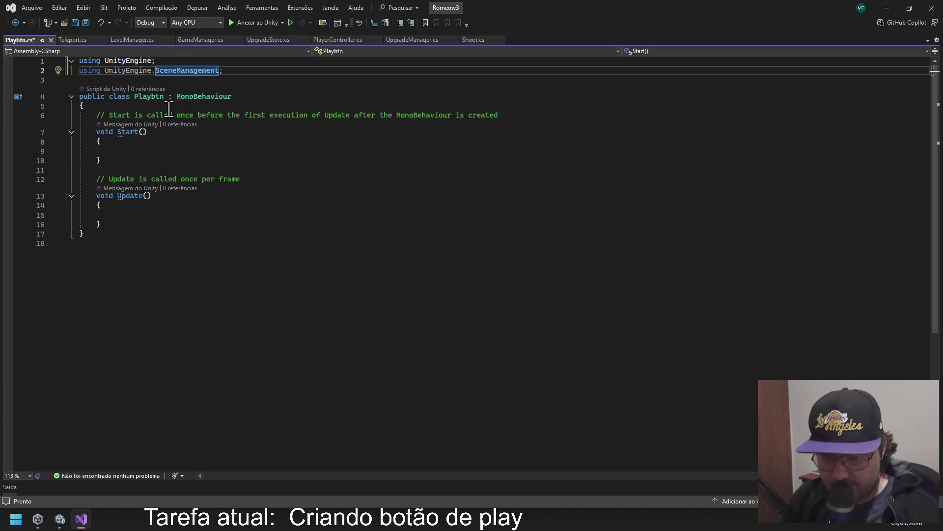
# Select the comment line above Start() in Playbtn.cs.
pyautogui.click(241, 116)
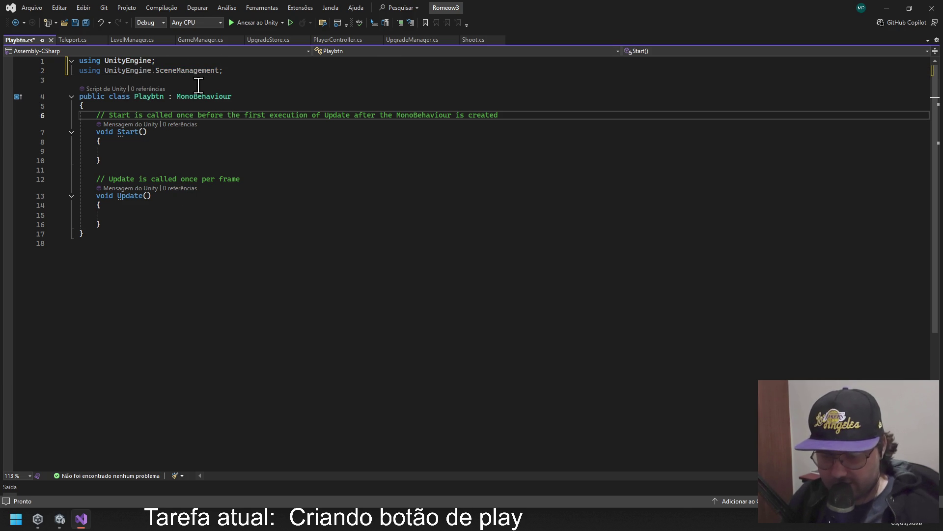
pyautogui.click(120, 142)
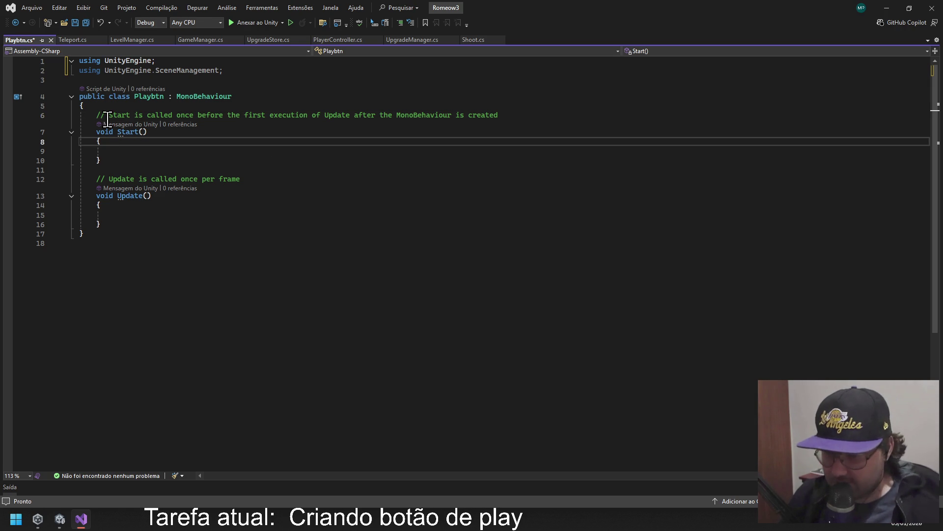
pyautogui.moveTo(98, 117); pyautogui.dragTo(507, 116)
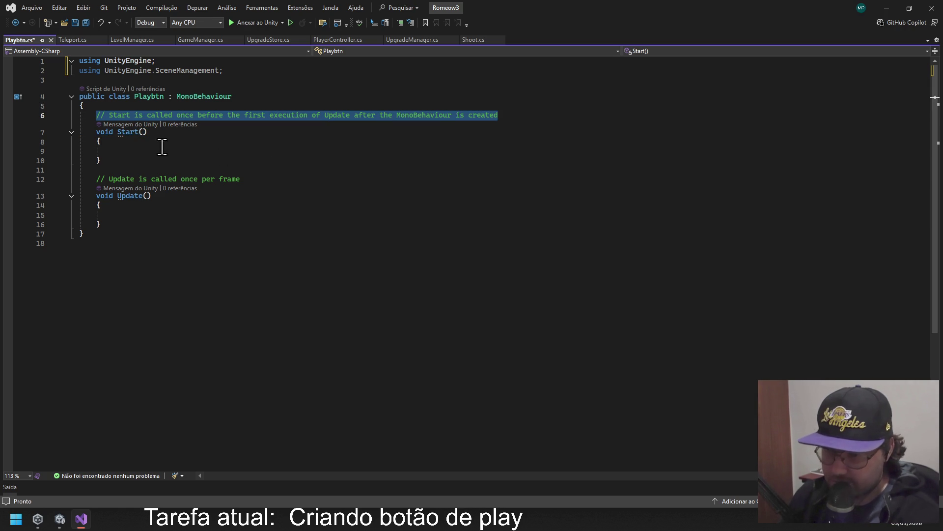
# Delete the comment and add Debug.Log("PlayBtn scrit is running"); inside Start().
pyautogui.press('Delete')
pyautogui.click(114, 151)
pyautogui.write('Debu')
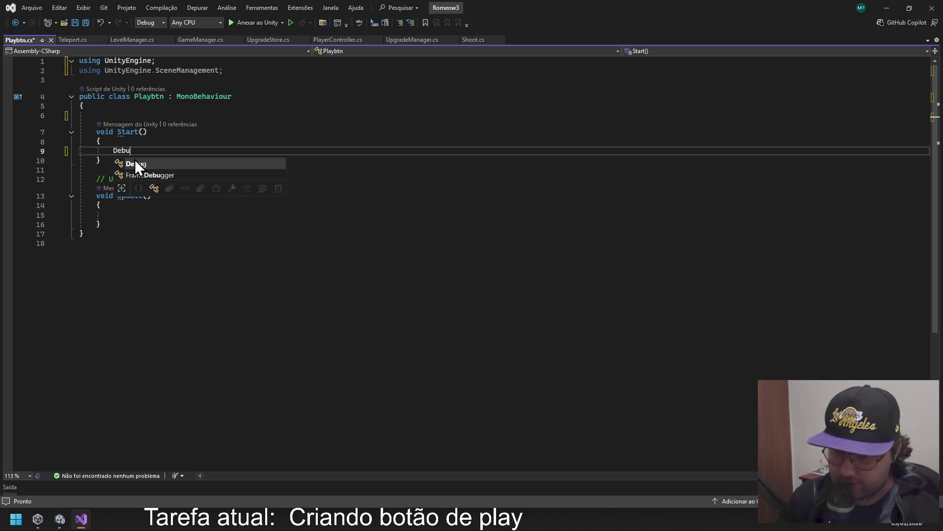
pyautogui.write('g.Log(')
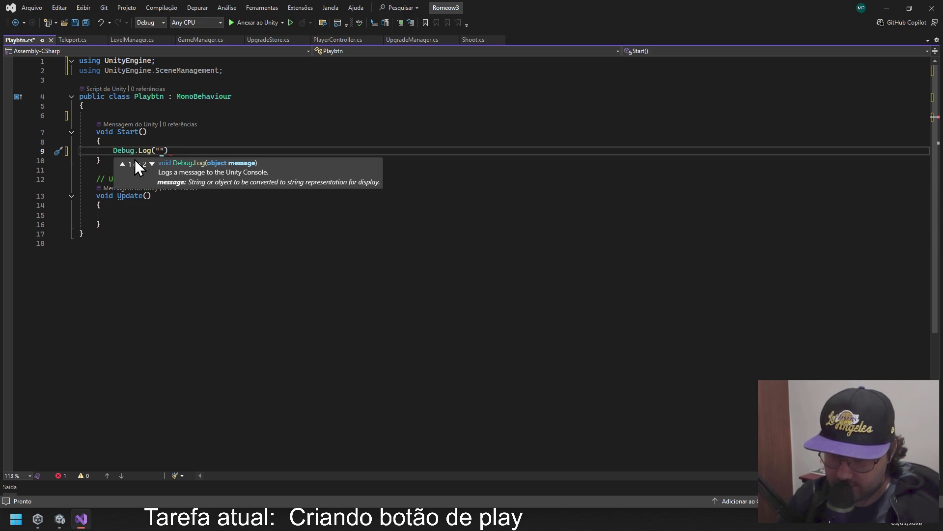
pyautogui.write('Playb')
pyautogui.press('BackSpace')
pyautogui.write('Btn scrit is running"')
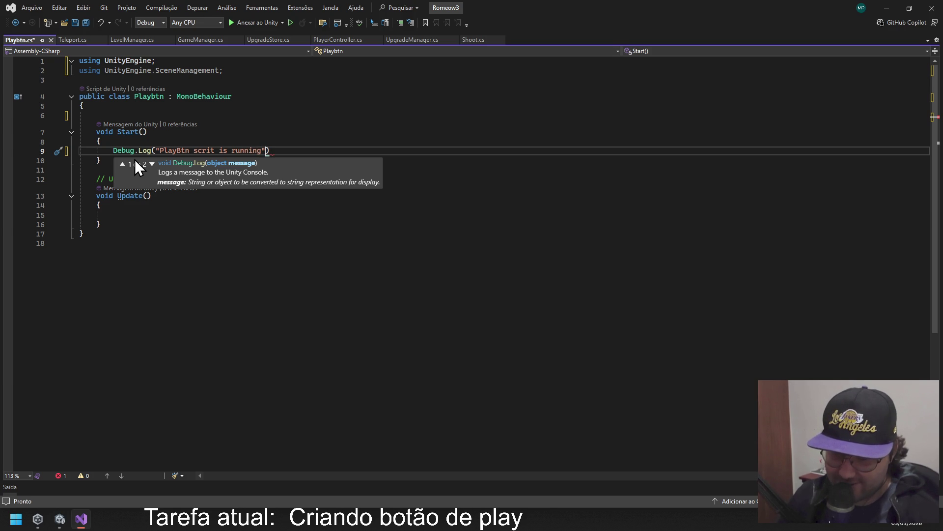
pyautogui.write(');')
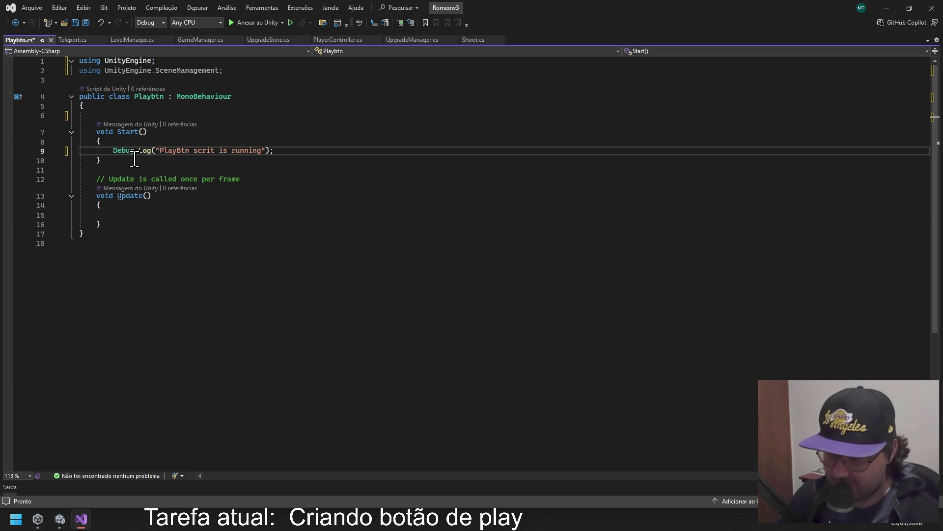
# Save Playbtn.cs and switch back to the Teleport.cs tab.
pyautogui.click(202, 170)
pyautogui.click(376, 242)
pyautogui.click(290, 214)
pyautogui.click(320, 164)
pyautogui.click(328, 152)
pyautogui.click(347, 216)
pyautogui.click(246, 252)
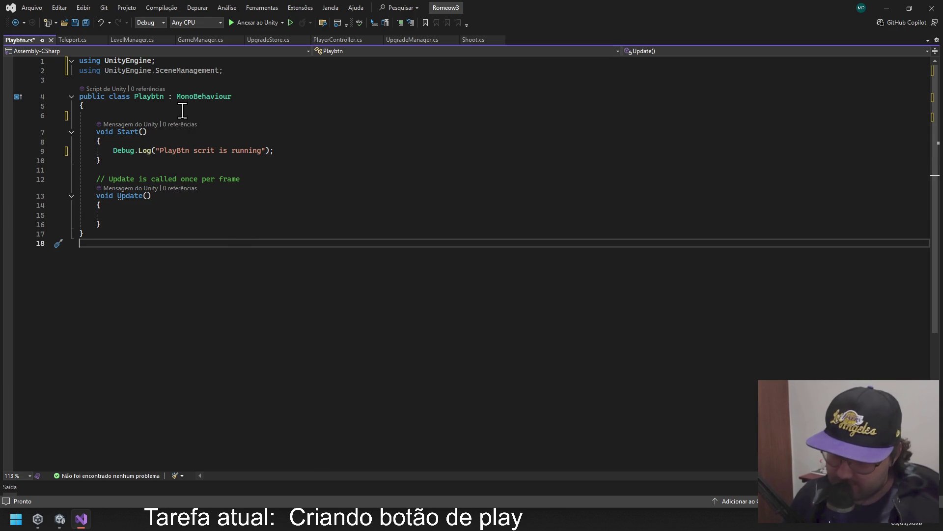
pyautogui.click(240, 140)
pyautogui.hotkey('ctrl', 's')
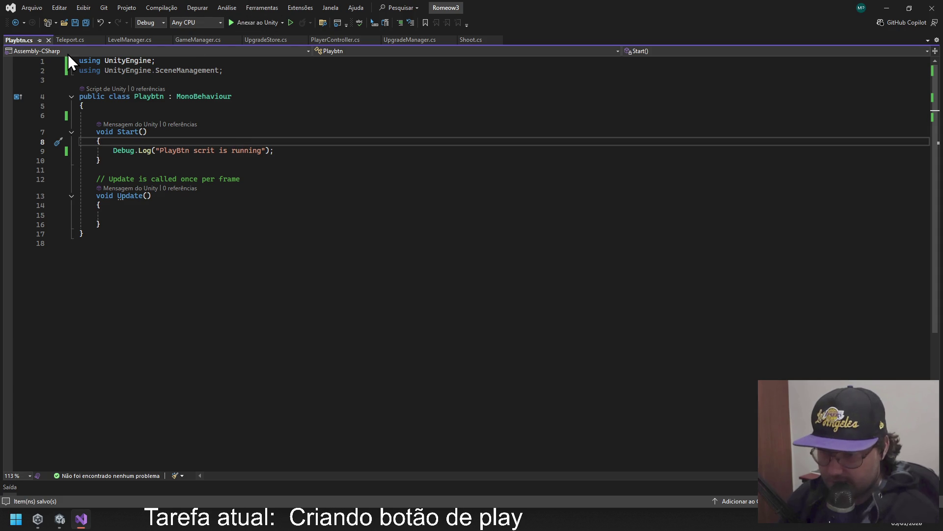
pyautogui.click(75, 40)
pyautogui.click(369, 189)
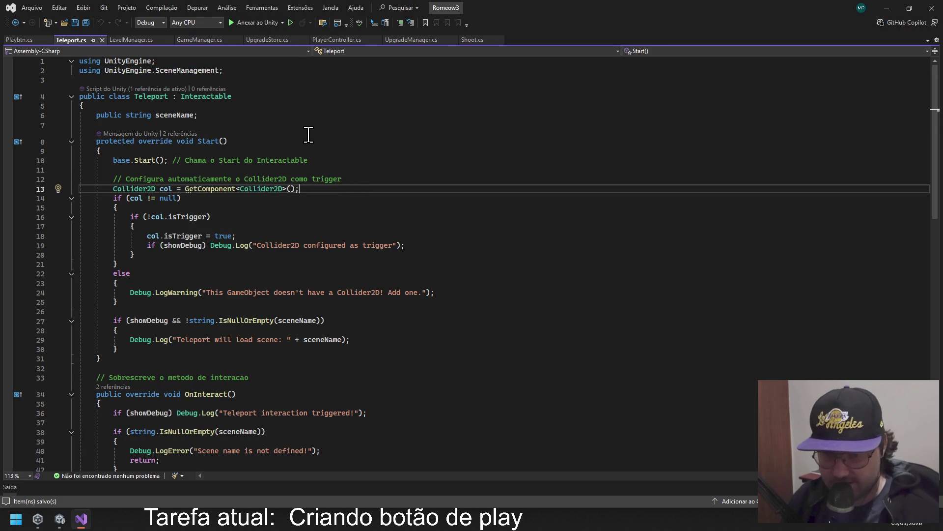
pyautogui.click(27, 41)
pyautogui.click(70, 40)
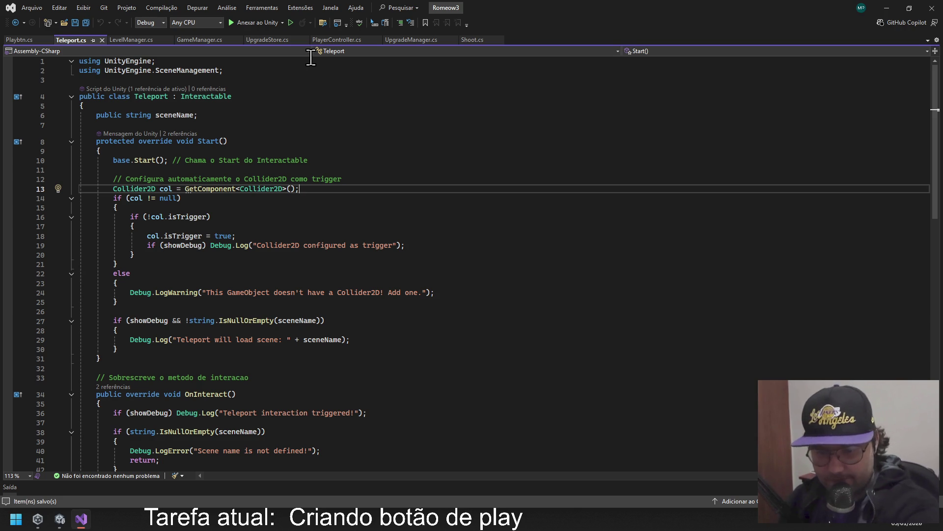
pyautogui.click(31, 39)
pyautogui.click(157, 150)
pyautogui.click(67, 39)
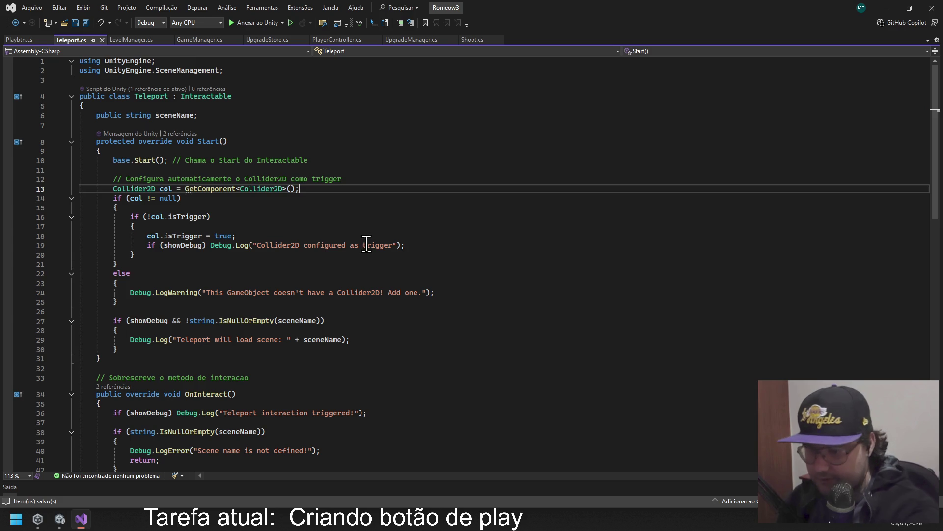
pyautogui.scroll(-7, 266, 243)
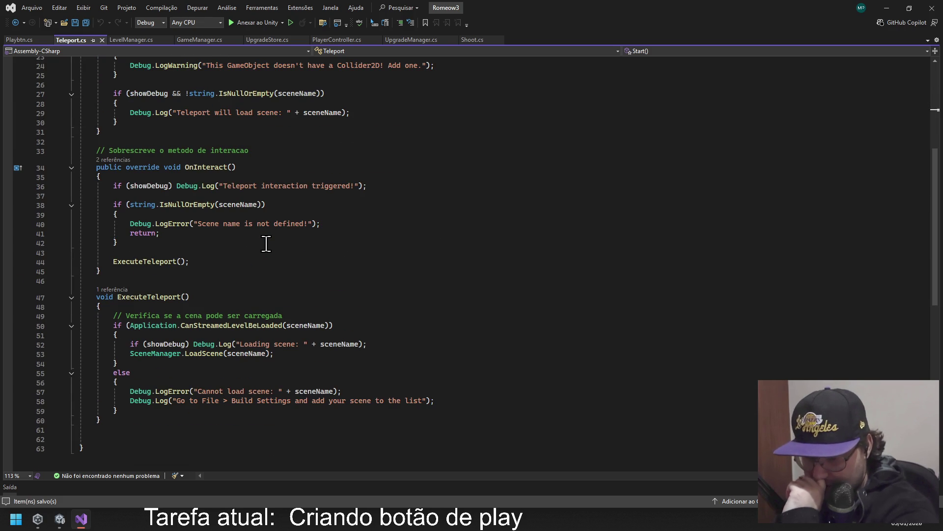
pyautogui.click(188, 297)
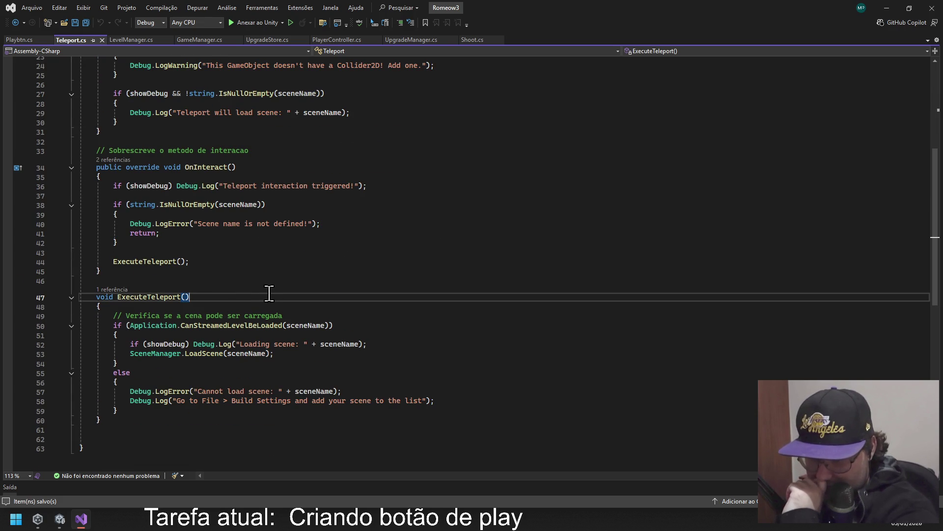
pyautogui.scroll(7, 253, 288)
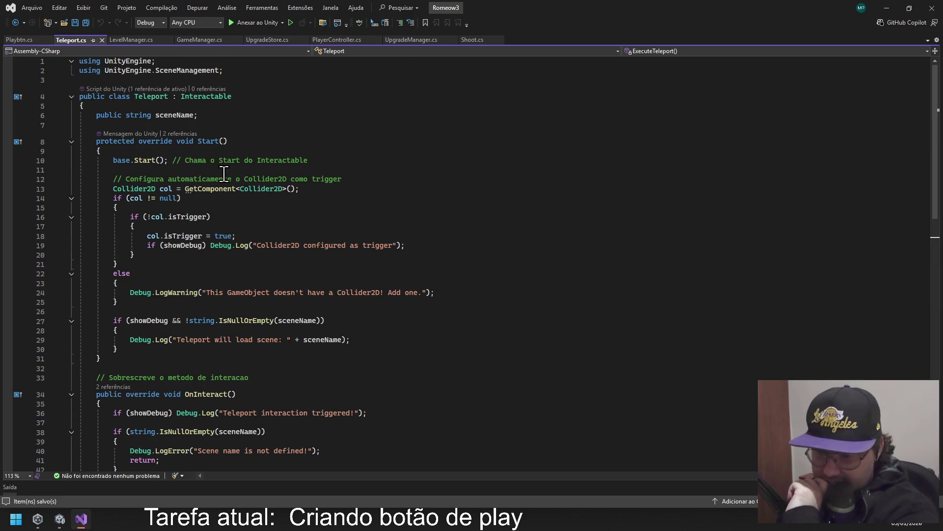
pyautogui.click(22, 41)
pyautogui.click(205, 115)
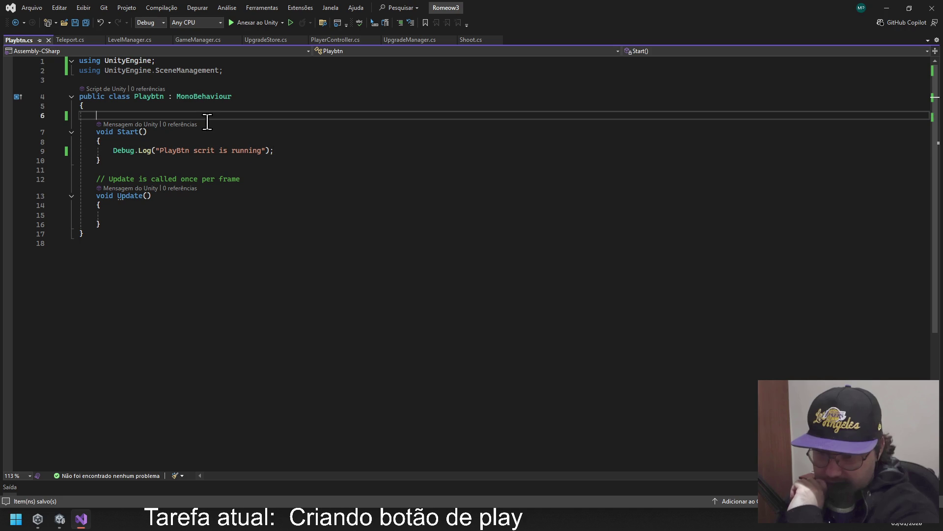
pyautogui.click(69, 39)
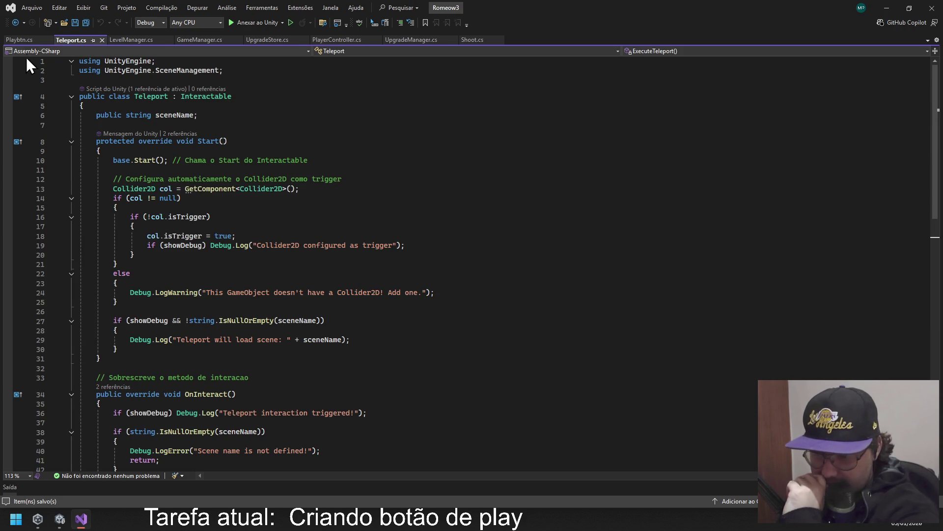
pyautogui.click(25, 38)
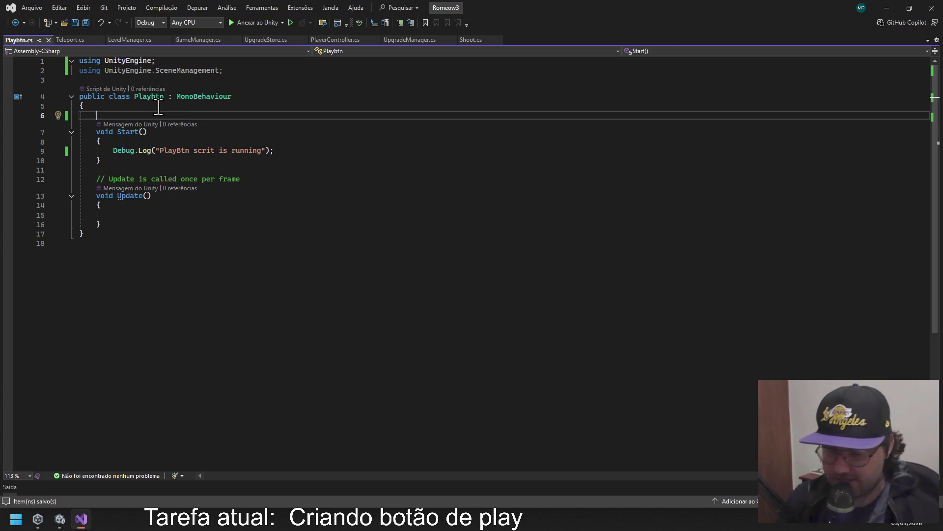
# Declare 'public string sceneName;' in Playbtn, taking the name from Teleport.cs, and save.
pyautogui.write('public')
pyautogui.write('string')
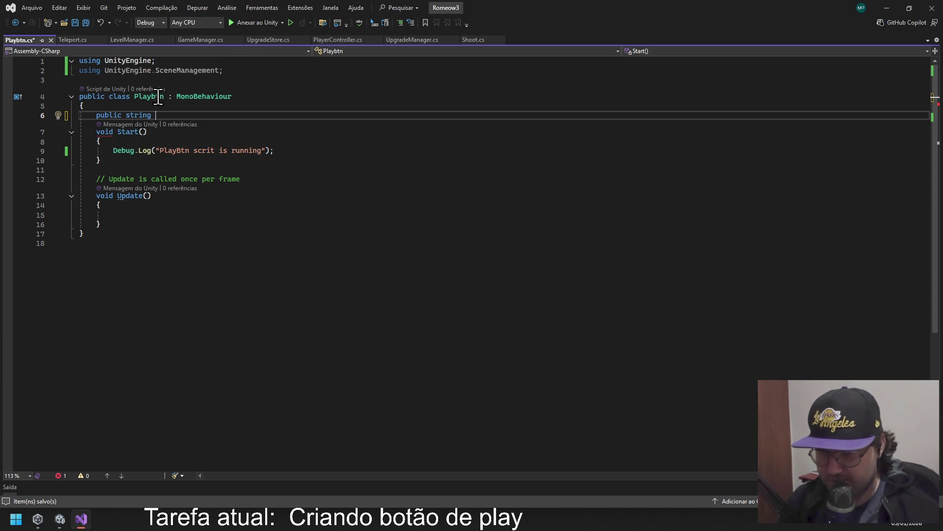
pyautogui.click(72, 39)
pyautogui.doubleClick(167, 115)
pyautogui.hotkey('ctrl', 'c')
pyautogui.click(27, 40)
pyautogui.hotkey('ctrl', 'v')
pyautogui.write(';')
pyautogui.hotkey('ctrl', 's')
pyautogui.click(267, 187)
pyautogui.hotkey('ctrl', 's')
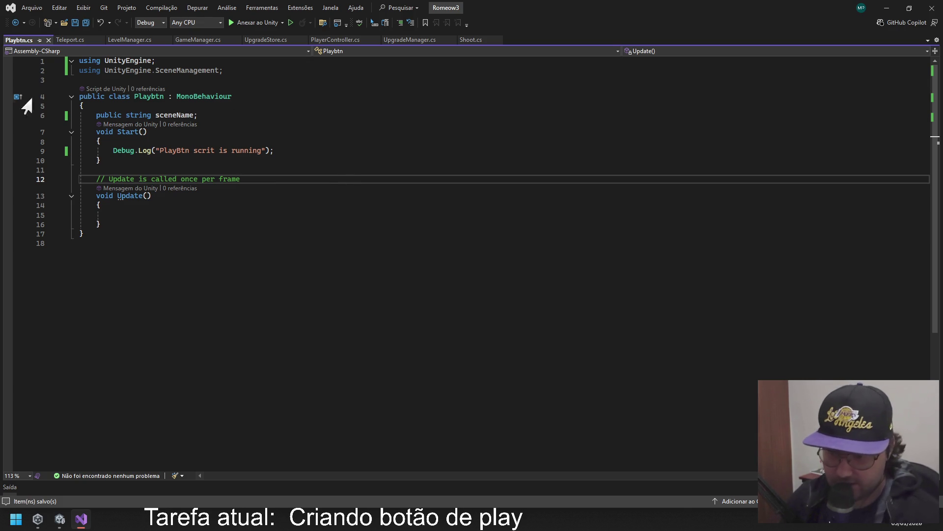
pyautogui.click(244, 116)
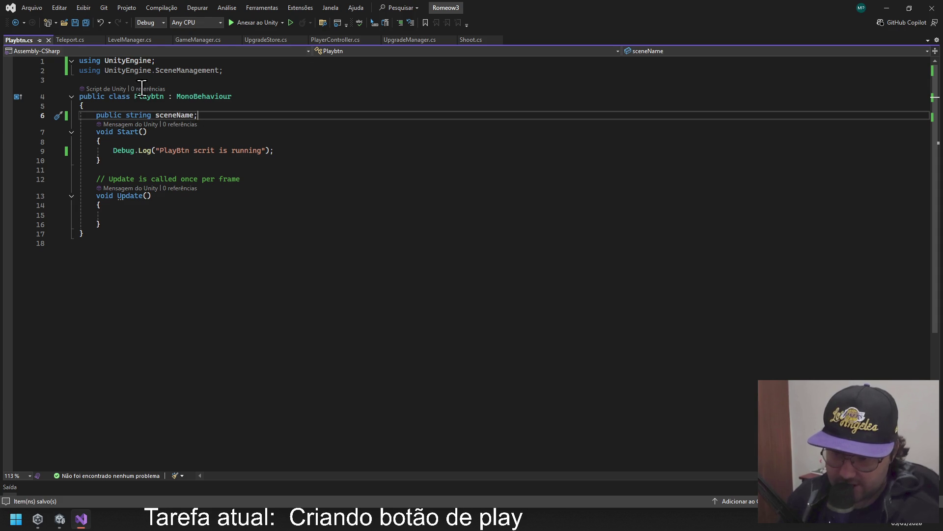
# Look over the Start method in Teleport.cs.
pyautogui.click(72, 39)
pyautogui.click(268, 143)
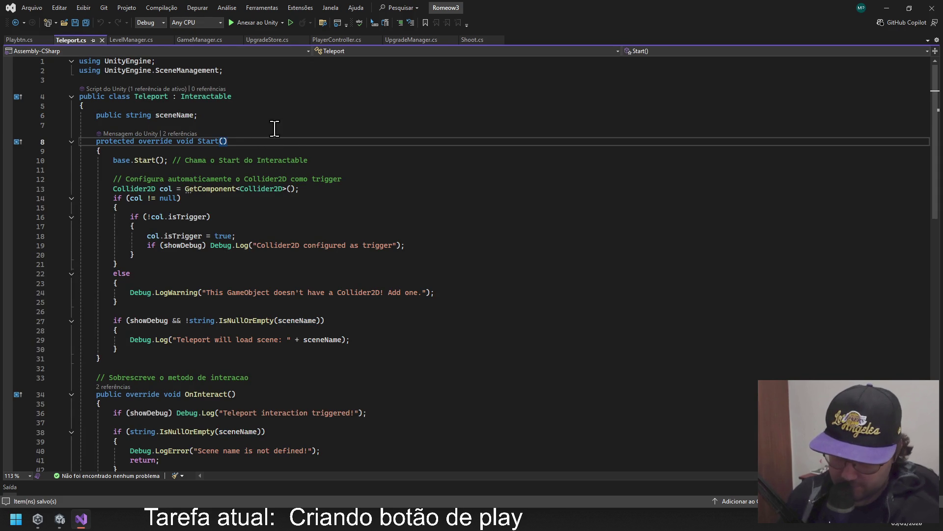
pyautogui.scroll(-4, 318, 139)
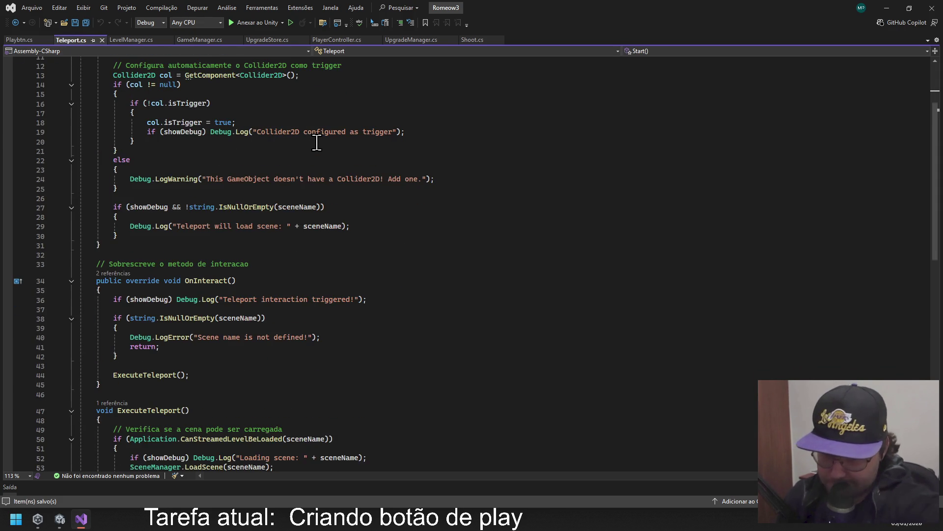
pyautogui.scroll(-4, 300, 165)
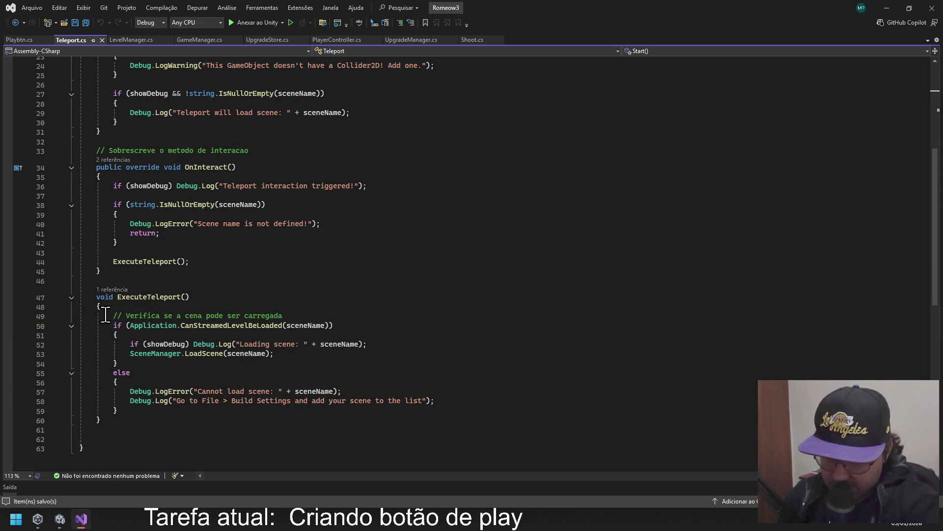
# Return to Playbtn.cs and place the cursor after the end of Update().
pyautogui.click(16, 39)
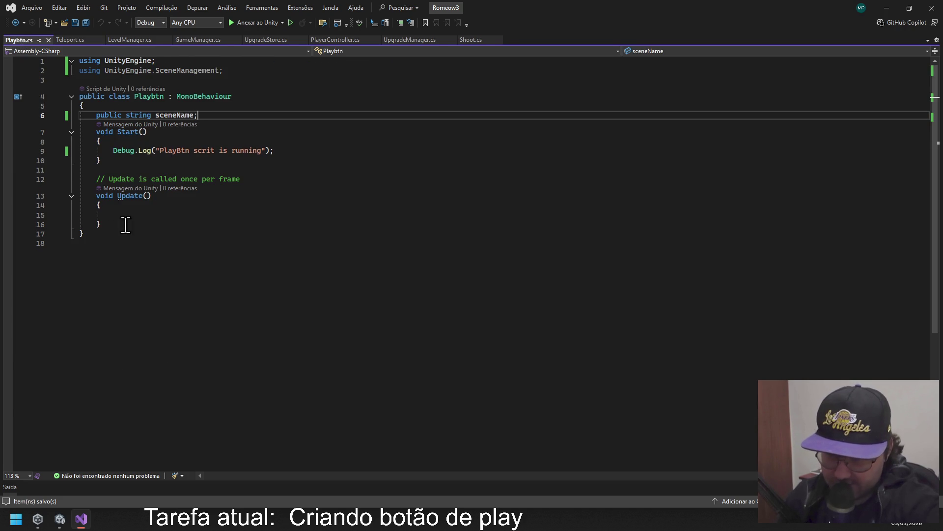
pyautogui.click(110, 196)
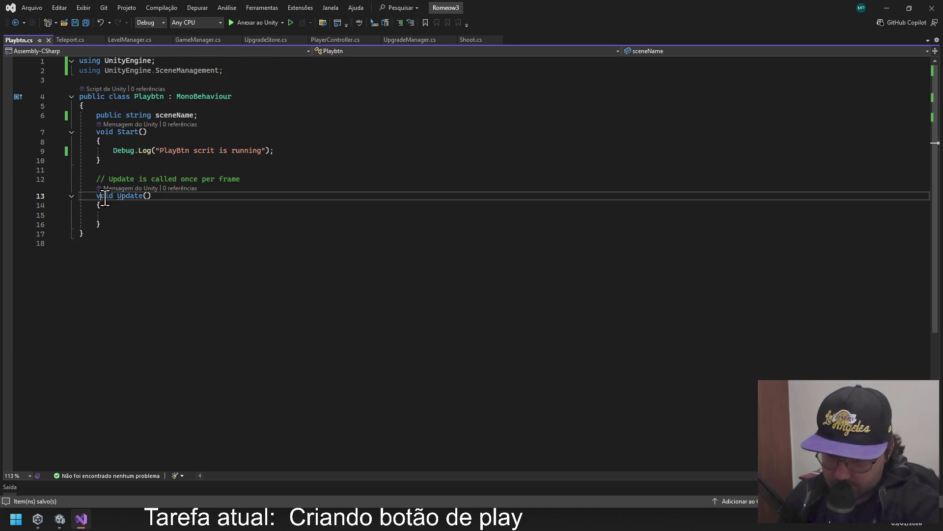
pyautogui.click(84, 185)
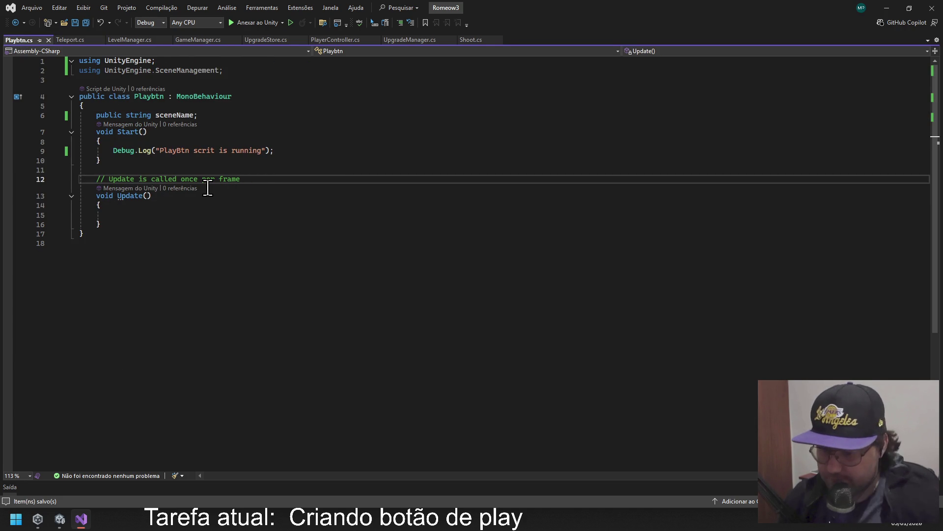
pyautogui.click(133, 218)
pyautogui.press('Down')
# Type the 'public void PlayBTN(' method signature below Update().
pyautogui.press('Return')
pyautogui.press('Return')
pyautogui.write('p')
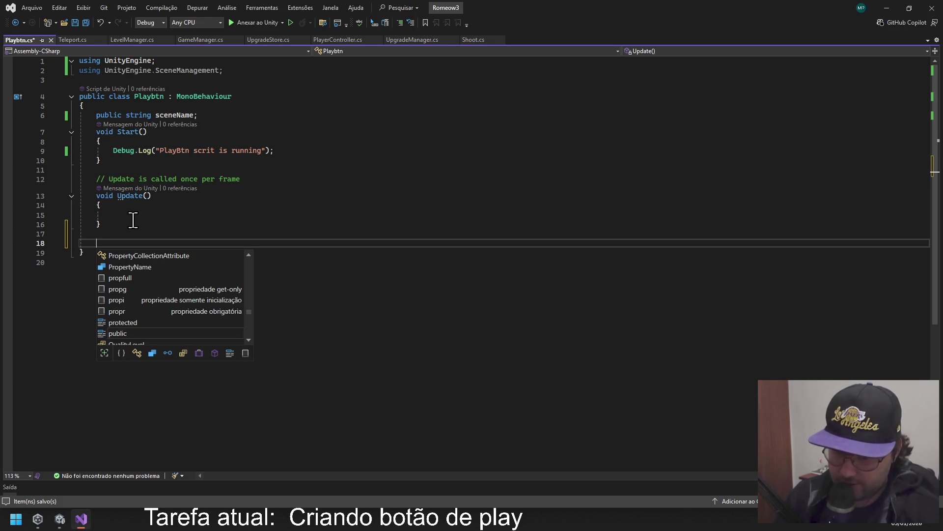
pyautogui.write('ublic void')
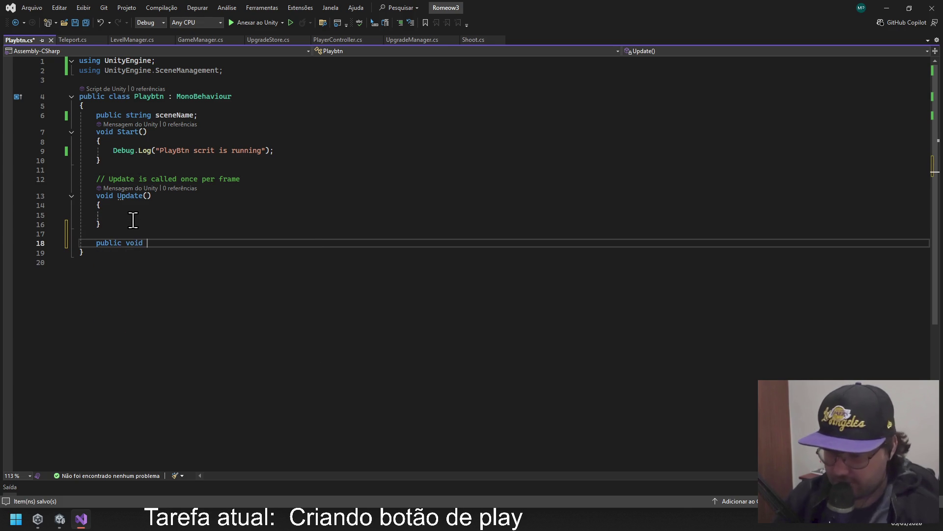
pyautogui.write(' Pl')
pyautogui.press('BackSpace')
pyautogui.write('l')
pyautogui.press('BackSpace')
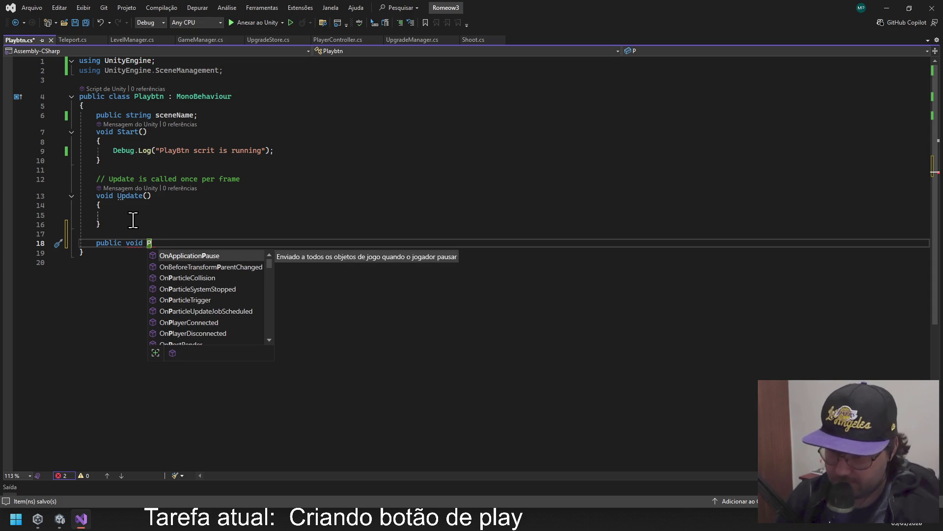
pyautogui.write('lay')
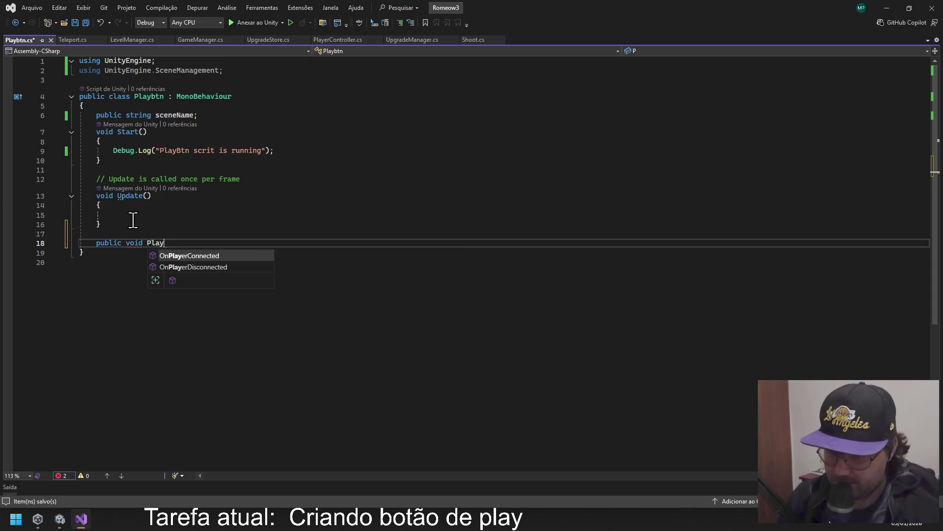
pyautogui.write('BTN')
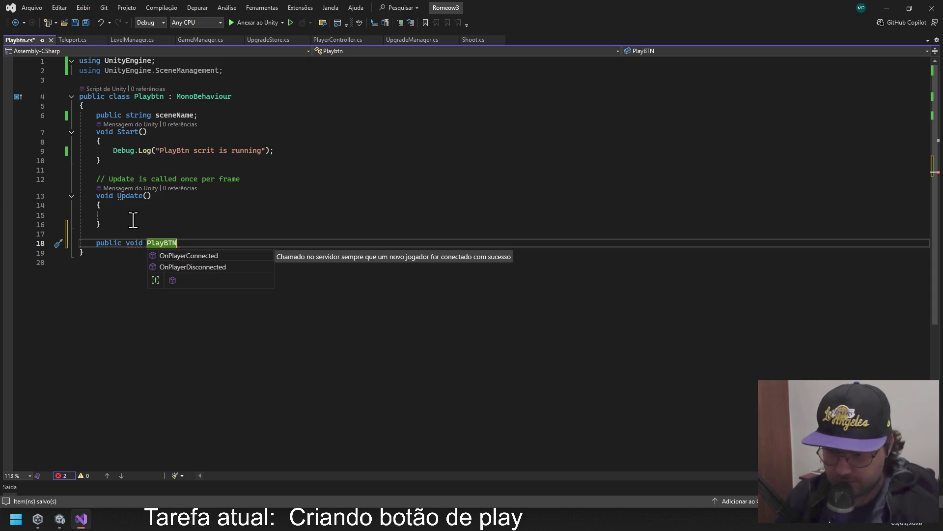
pyautogui.write('(')
pyautogui.write(' {')
# Lay out PlayBTN's empty brace body, save Playbtn.cs, and switch to Unity.
pyautogui.press('Left')
pyautogui.press('Return')
pyautogui.press('Right')
pyautogui.press('Return')
pyautogui.press('Return')
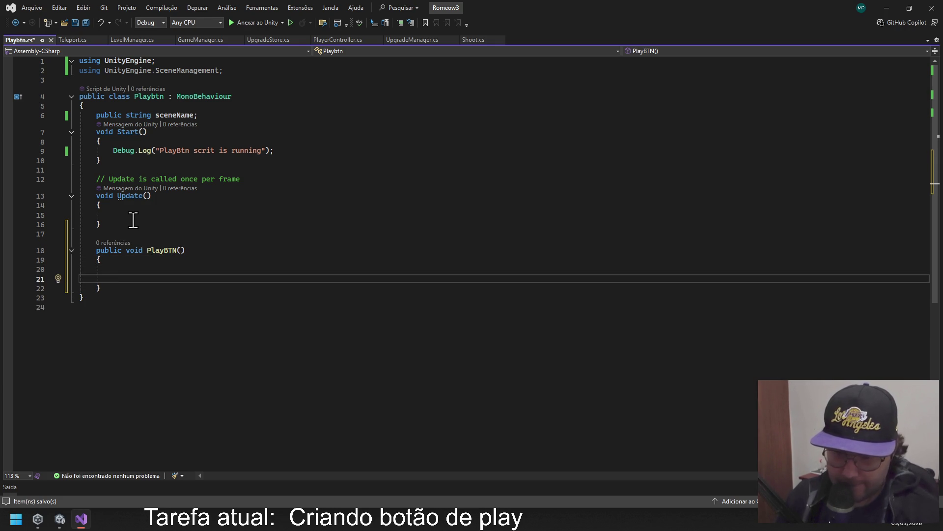
pyautogui.press('Return')
pyautogui.press('Up')
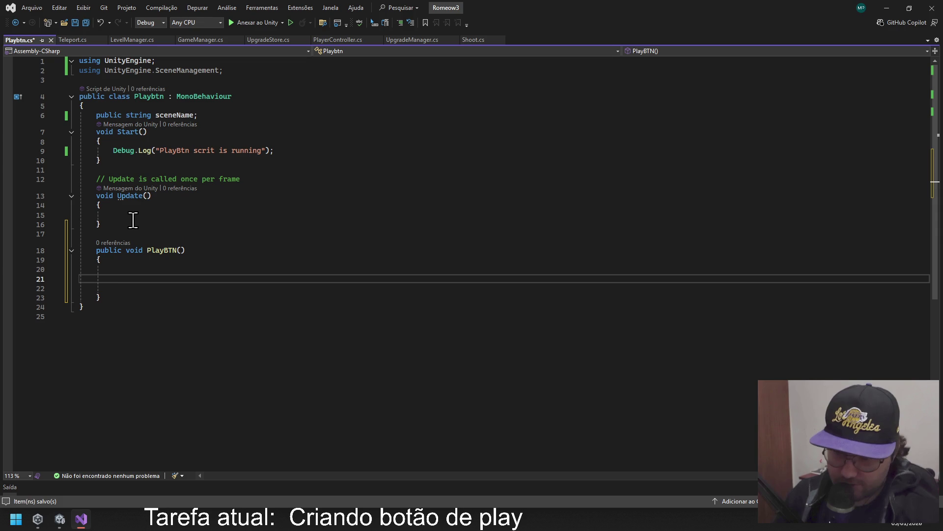
pyautogui.hotkey('ctrl', 's')
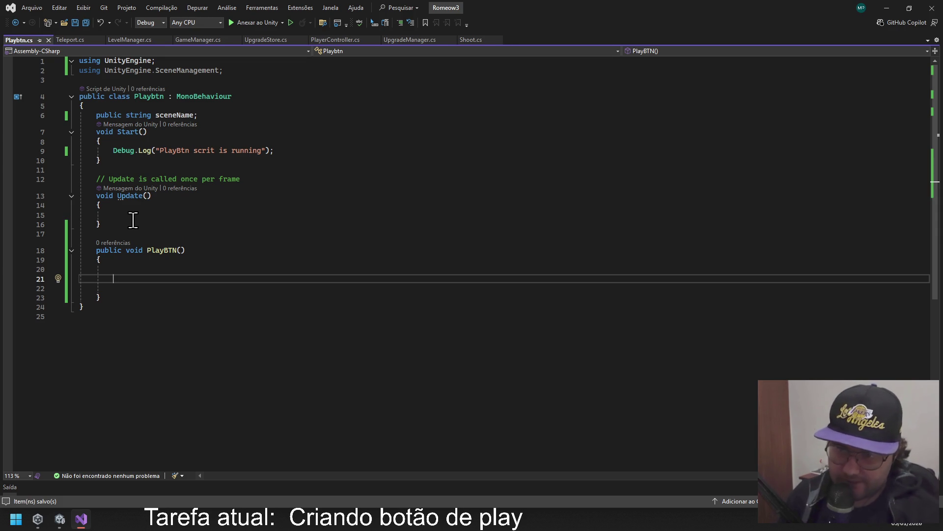
pyautogui.hotkey('alt', 'Tab')
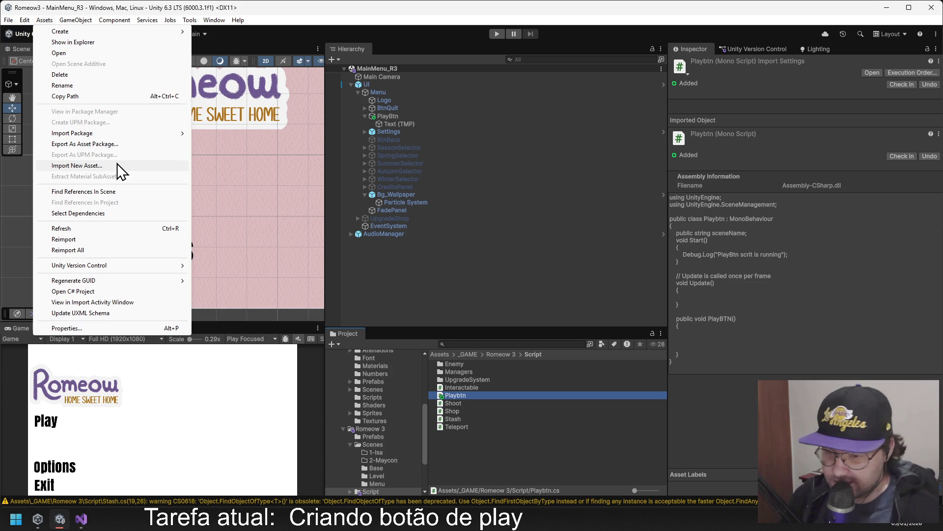
# Pan the Scene view to the camera and select MainMenu_R3's Main Camera to show it in the Inspector.
pyautogui.moveTo(190, 20)
pyautogui.click(248, 72)
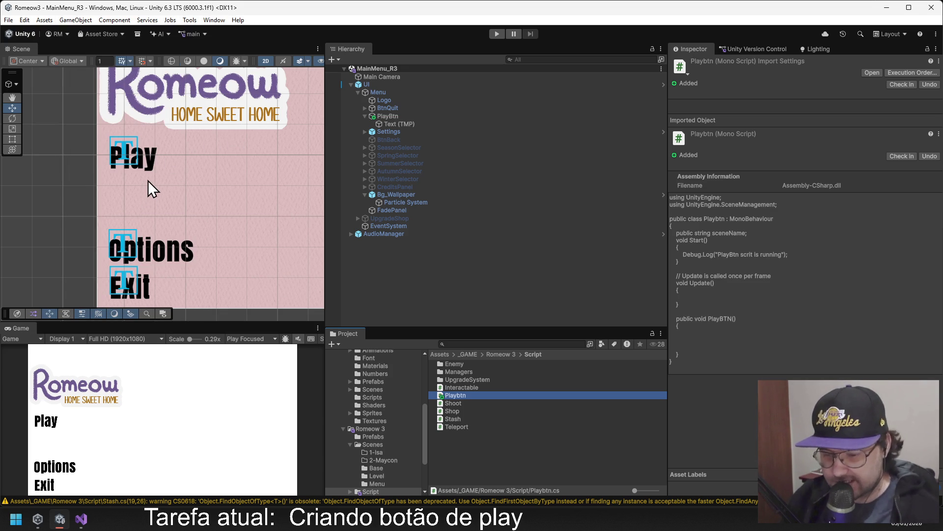
pyautogui.scroll(-2, 189, 178)
pyautogui.moveTo(198, 169); pyautogui.dragTo(141, 184)
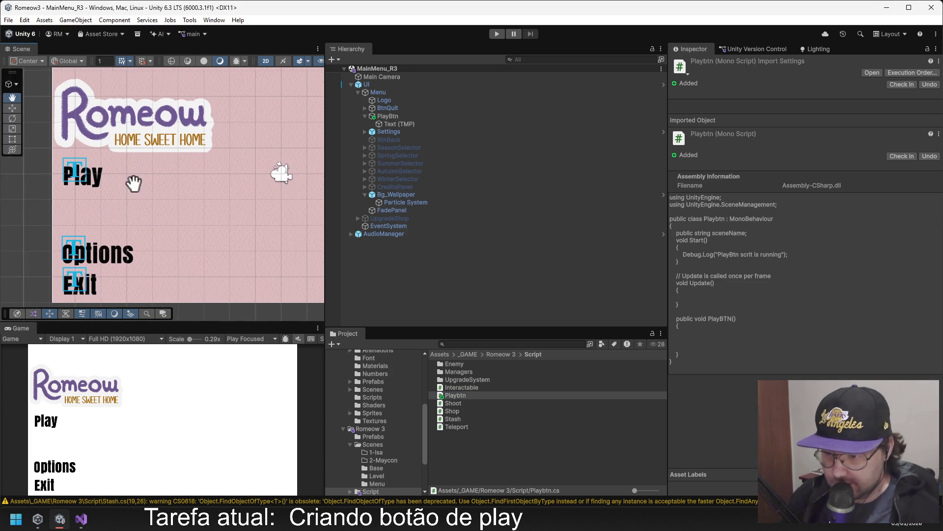
pyautogui.click(406, 76)
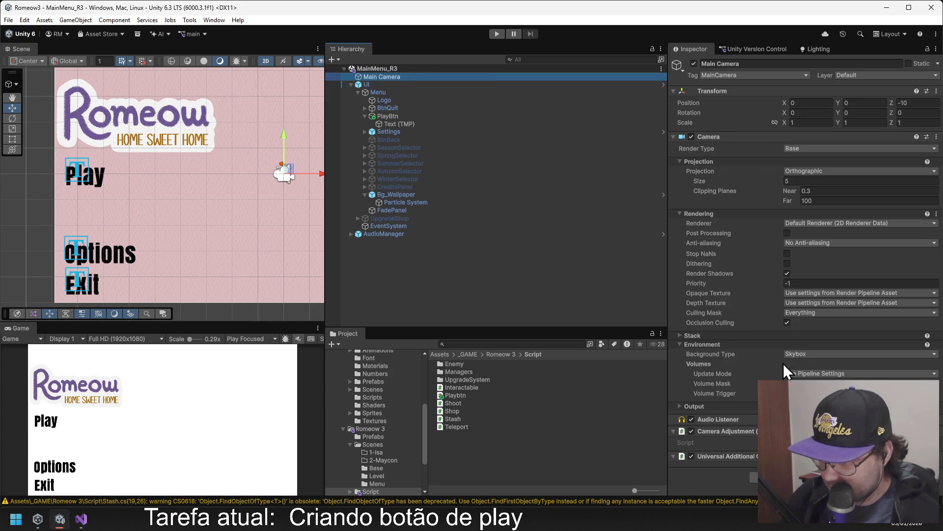
# Set the Main Camera background to Solid Color blue (RGB 45, 77, 147), then return to Playbtn.cs.
pyautogui.click(802, 355)
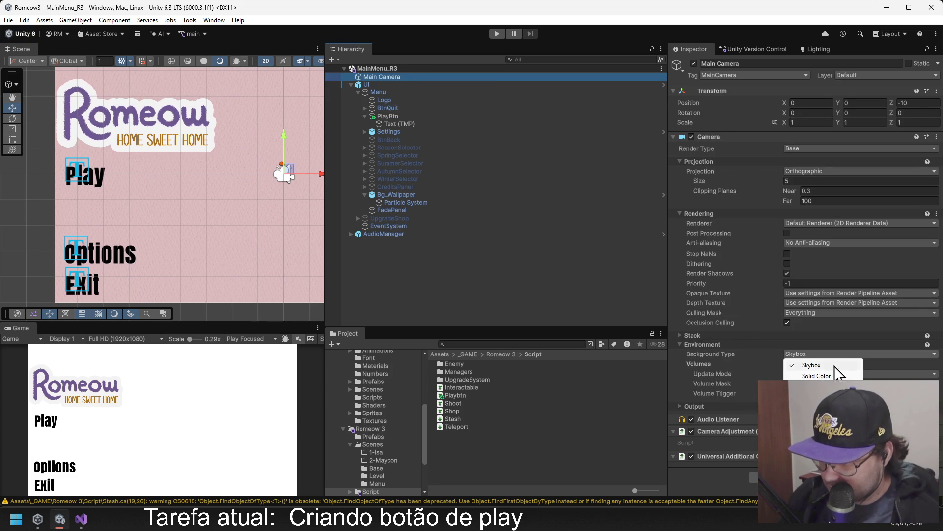
pyautogui.click(811, 375)
pyautogui.click(806, 365)
pyautogui.moveTo(868, 255)
pyautogui.mouseDown()
pyautogui.moveTo(853, 241)
pyautogui.moveTo(865, 235)
pyautogui.moveTo(845, 234)
pyautogui.moveTo(855, 241)
pyautogui.mouseUp()
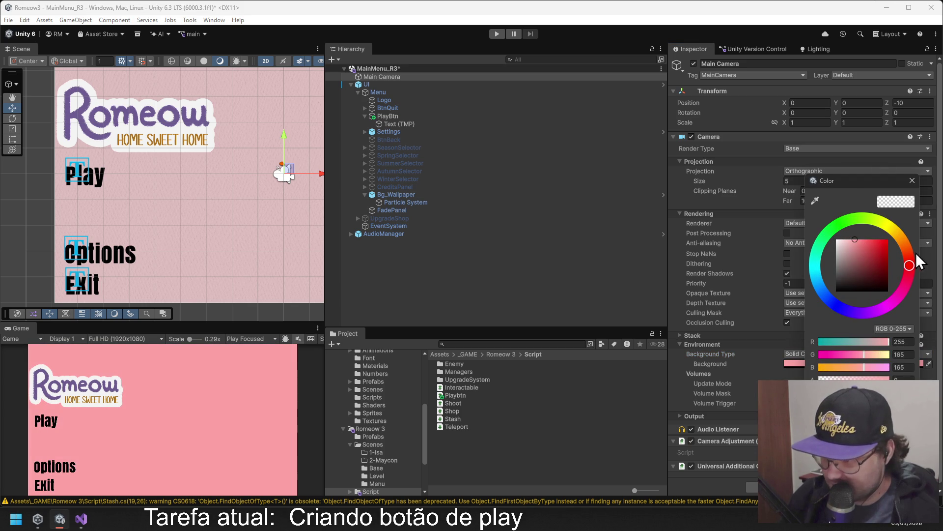
pyautogui.moveTo(900, 299)
pyautogui.mouseDown()
pyautogui.moveTo(903, 279)
pyautogui.moveTo(885, 317)
pyautogui.moveTo(900, 246)
pyautogui.moveTo(874, 220)
pyautogui.moveTo(886, 232)
pyautogui.moveTo(865, 238)
pyautogui.moveTo(900, 239)
pyautogui.moveTo(906, 258)
pyautogui.mouseUp()
pyautogui.moveTo(846, 260)
pyautogui.mouseDown()
pyautogui.moveTo(849, 279)
pyautogui.moveTo(845, 270)
pyautogui.moveTo(871, 243)
pyautogui.moveTo(872, 262)
pyautogui.mouseUp()
pyautogui.moveTo(854, 312); pyautogui.dragTo(835, 297)
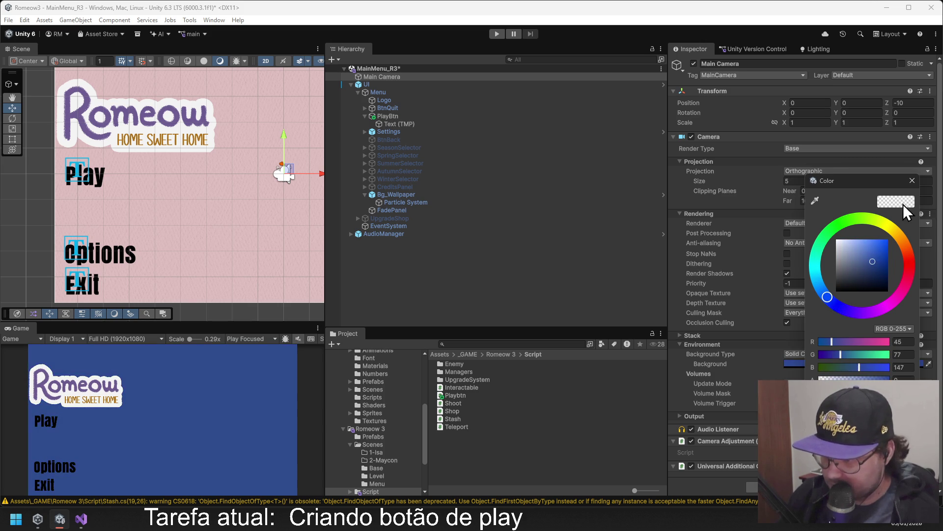
pyautogui.click(913, 182)
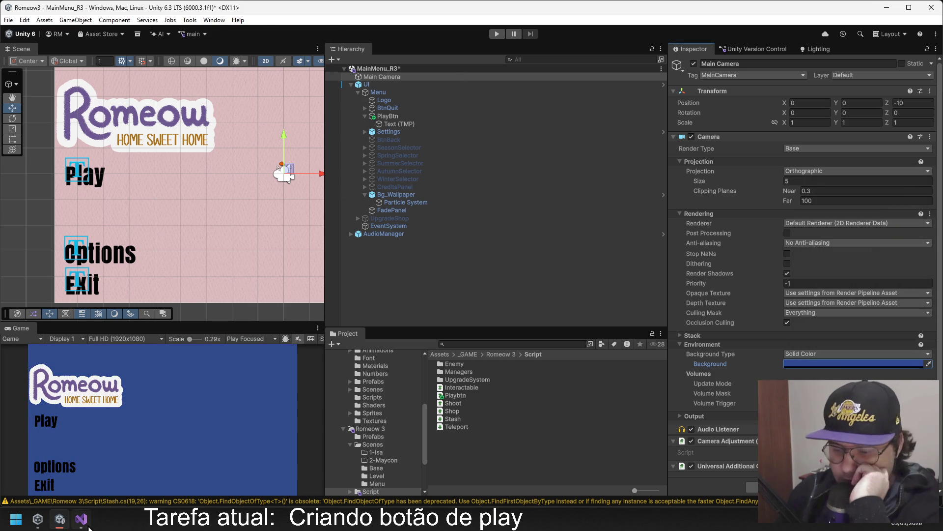
pyautogui.click(81, 519)
pyautogui.click(25, 43)
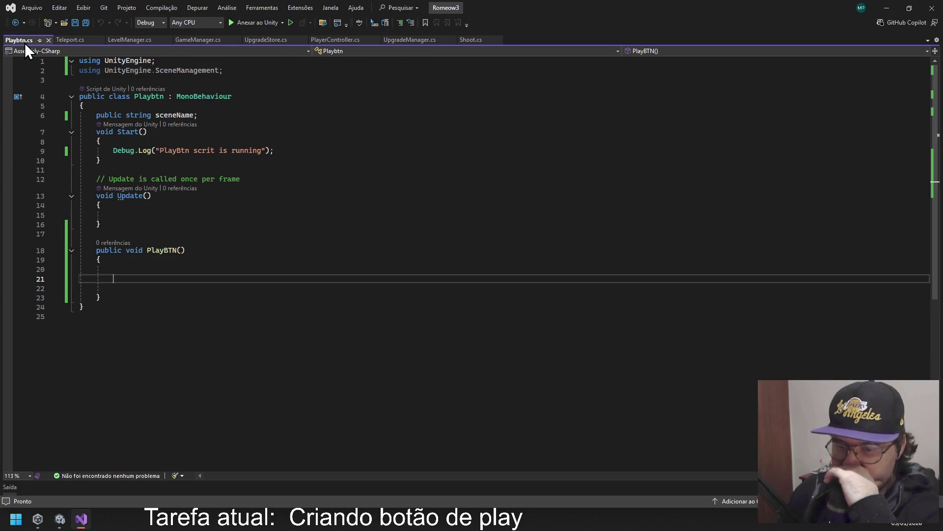
# Check where sceneName is used in Playbtn.cs, then view Teleport.cs down to ExecuteTeleport().
pyautogui.click(165, 115)
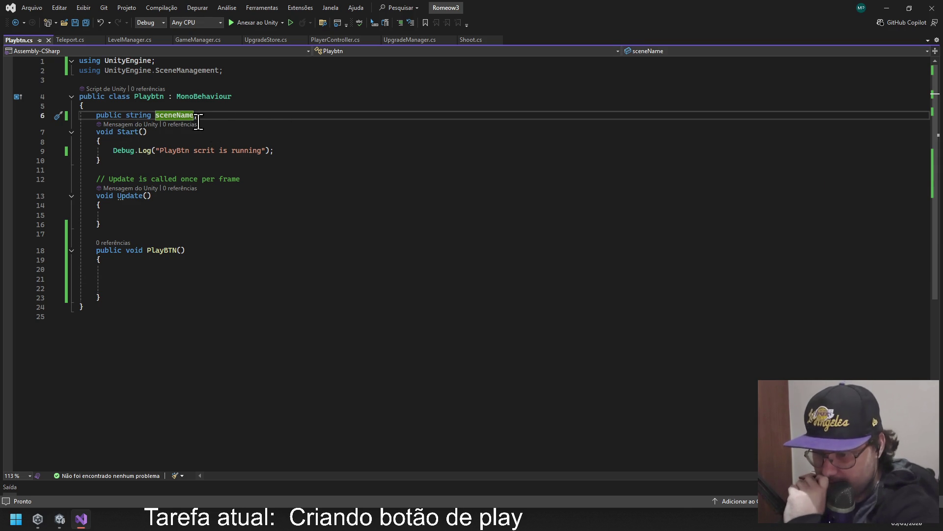
pyautogui.click(75, 42)
pyautogui.scroll(-5, 284, 206)
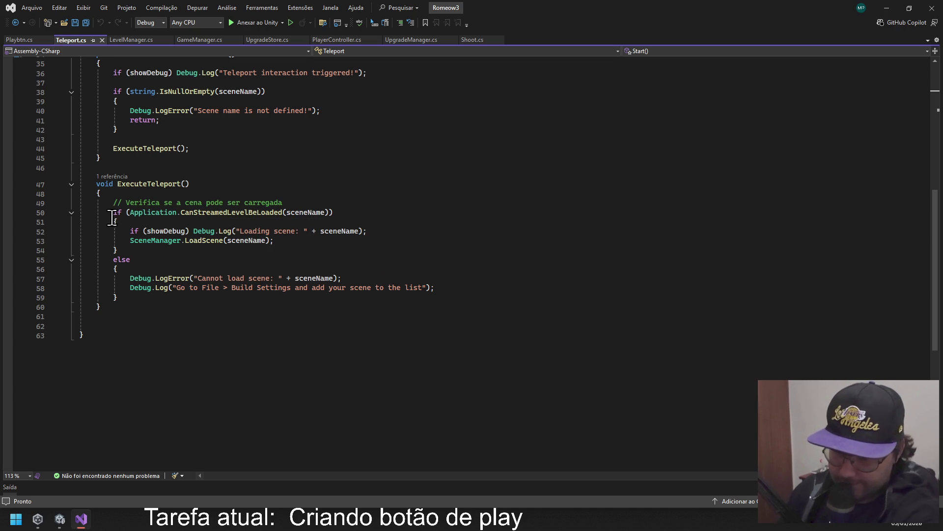
# Copy the ExecuteTeleport method body from Teleport.cs.
pyautogui.scroll(9, 185, 226)
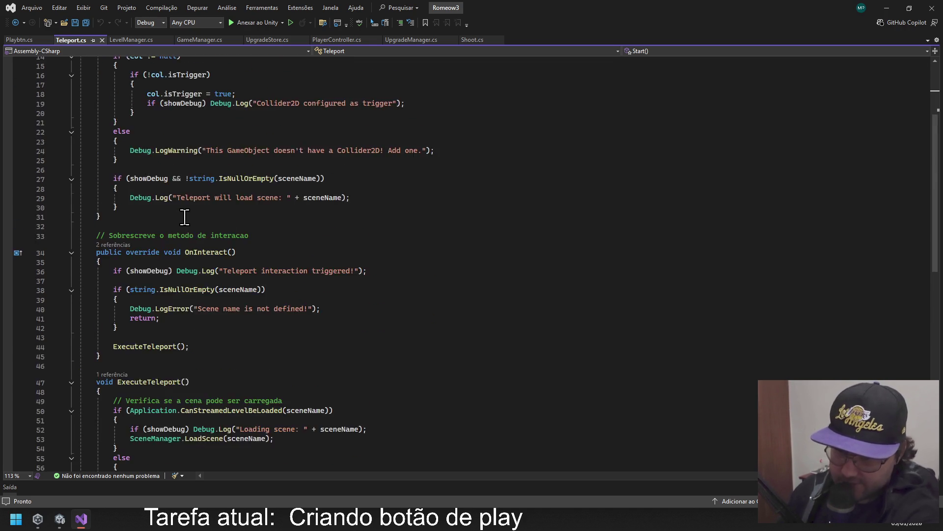
pyautogui.scroll(-14, 186, 216)
pyautogui.scroll(6, 187, 207)
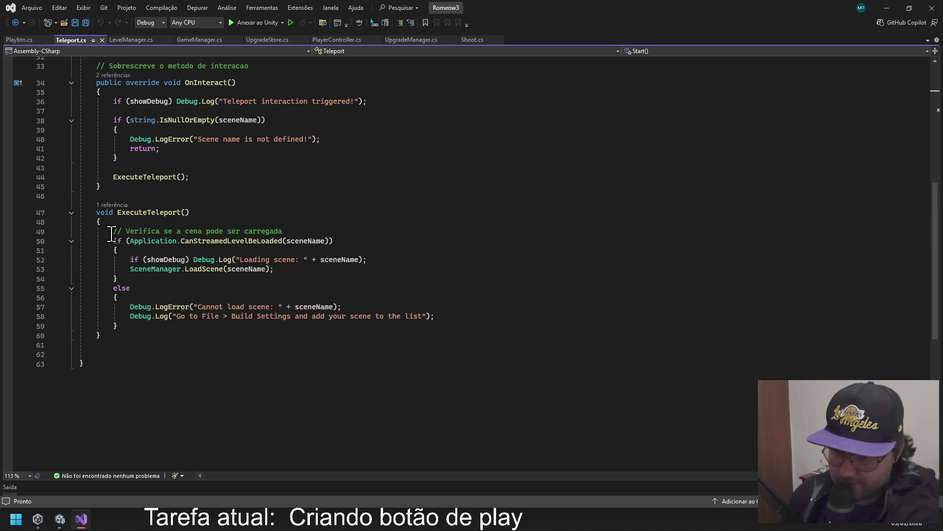
pyautogui.moveTo(98, 224); pyautogui.dragTo(131, 332)
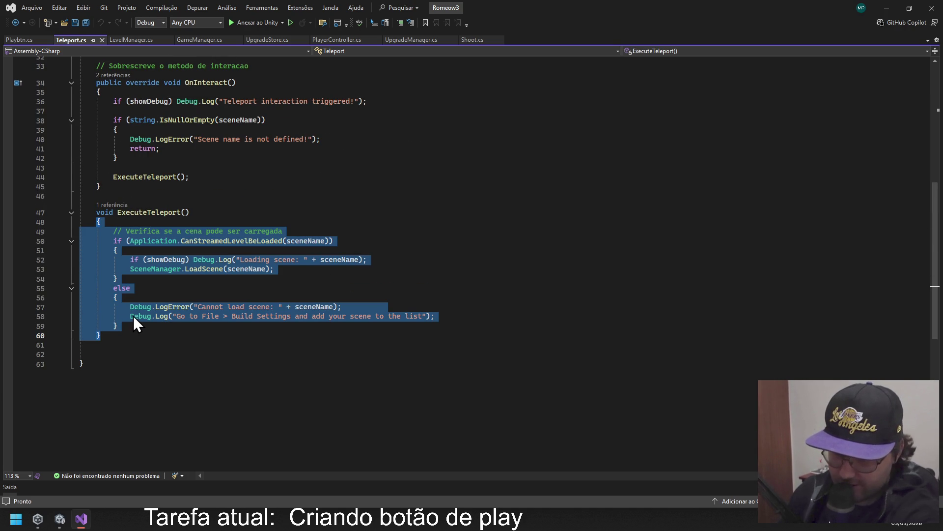
pyautogui.rightClick(134, 315)
pyautogui.click(135, 310)
pyautogui.click(546, 222)
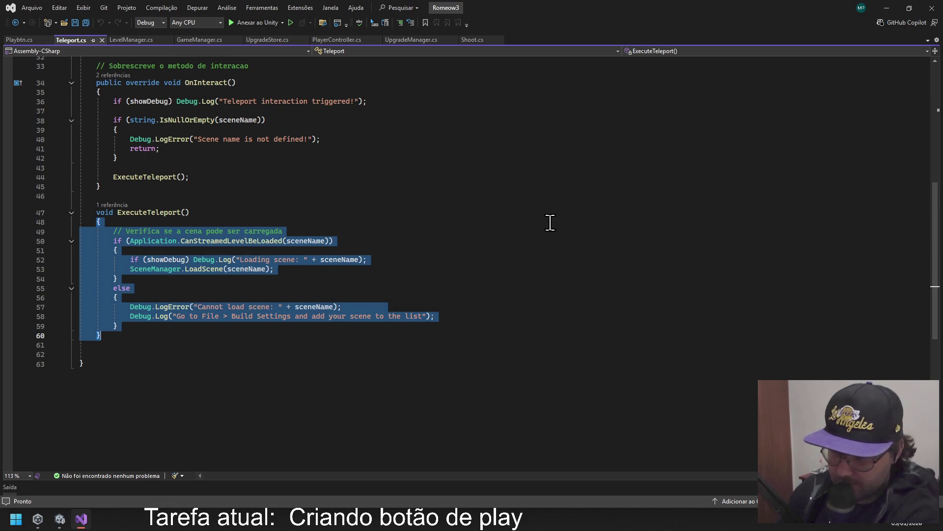
# Paste the teleport code into PlayBTN() in Playbtn.cs and delete its showDebug logging line.
pyautogui.click(31, 42)
pyautogui.click(115, 269)
pyautogui.write('{                 // Verifica se a cena pode ser carregada                 if (Application.CanStreamedLevelBeLoaded(sceneName))                 {                     if (showDebug) Debug.Log("Loading scene: " + sceneName);                     SceneManager.LoadScene(sceneName);                 }                 else                 {                     Debug.LogError("Cannot load scene: " + sceneName);                     Debug.Log("Go to File > Build Settings and add your scene to the list");                 }             }')
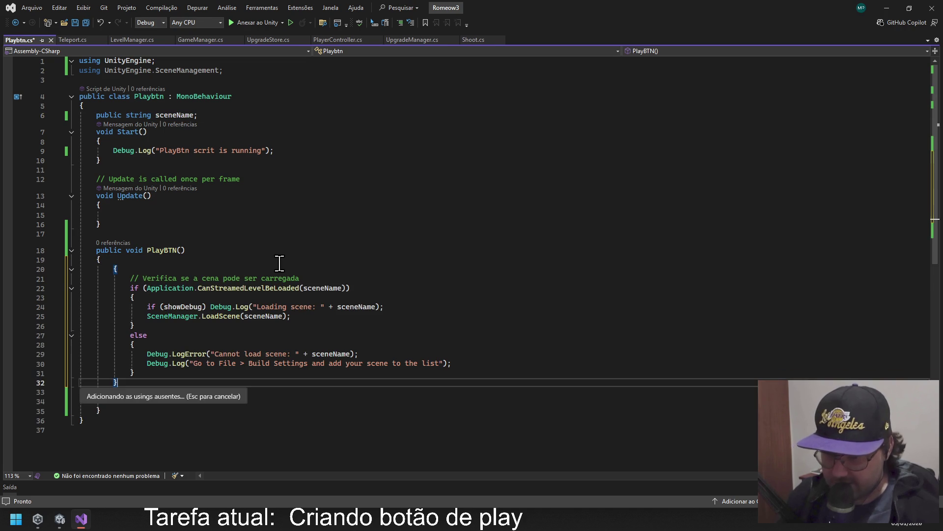
pyautogui.moveTo(146, 307); pyautogui.dragTo(407, 307)
pyautogui.press('Delete')
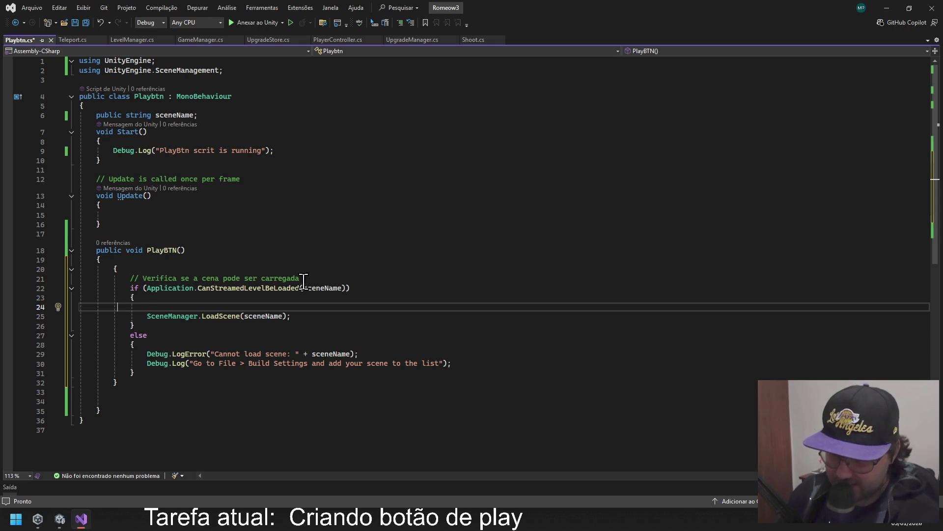
pyautogui.click(342, 286)
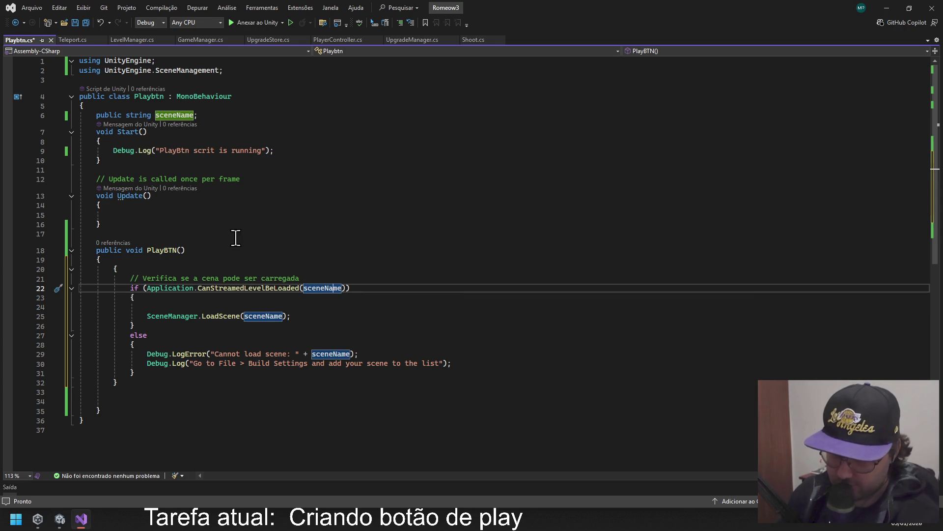
pyautogui.click(347, 240)
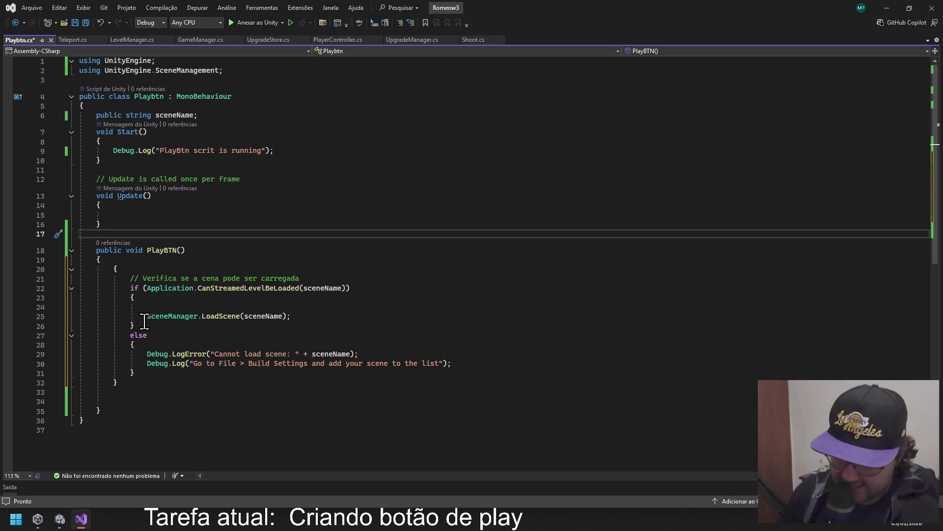
# Delete the build-settings Debug.Log line from the else block, save Playbtn.cs, and return to Unity.
pyautogui.doubleClick(133, 337)
pyautogui.click(187, 336)
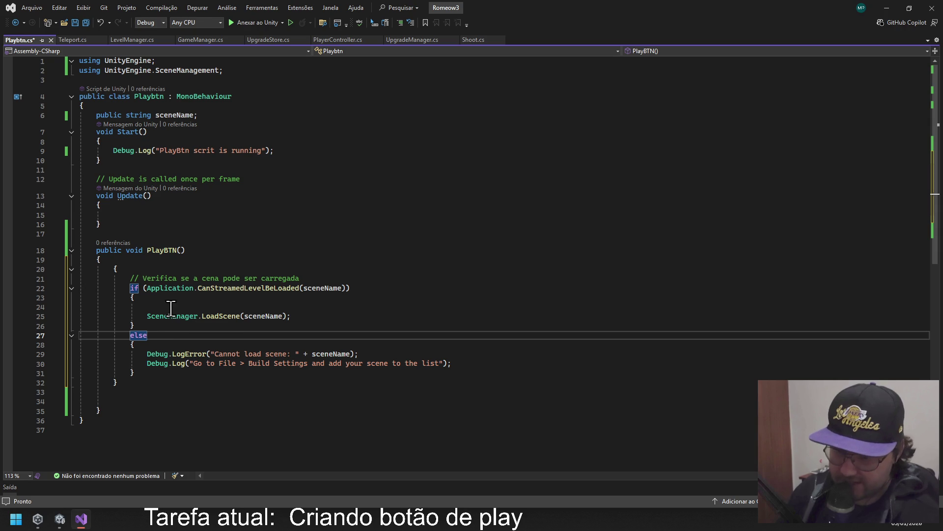
pyautogui.moveTo(149, 363); pyautogui.dragTo(452, 362)
pyautogui.press('Delete')
pyautogui.click(140, 348)
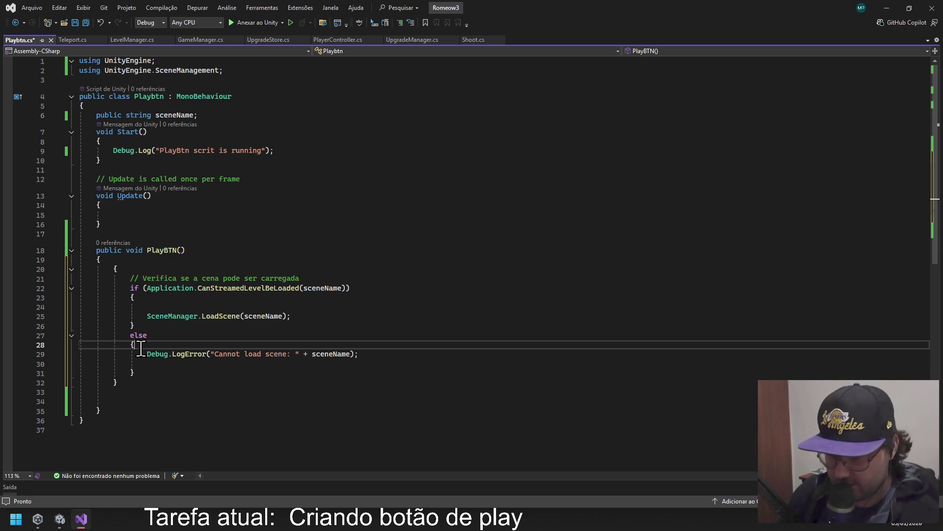
pyautogui.click(178, 270)
pyautogui.click(243, 235)
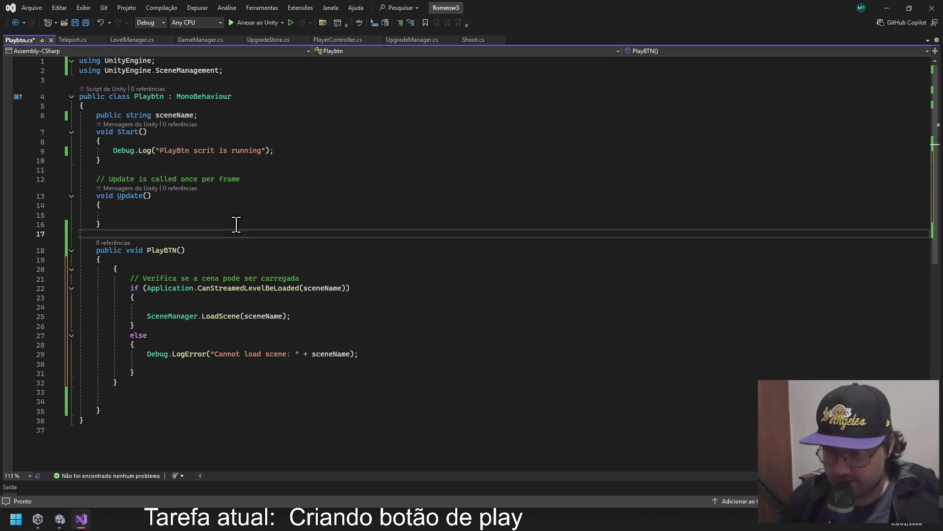
pyautogui.hotkey('ctrl', 's')
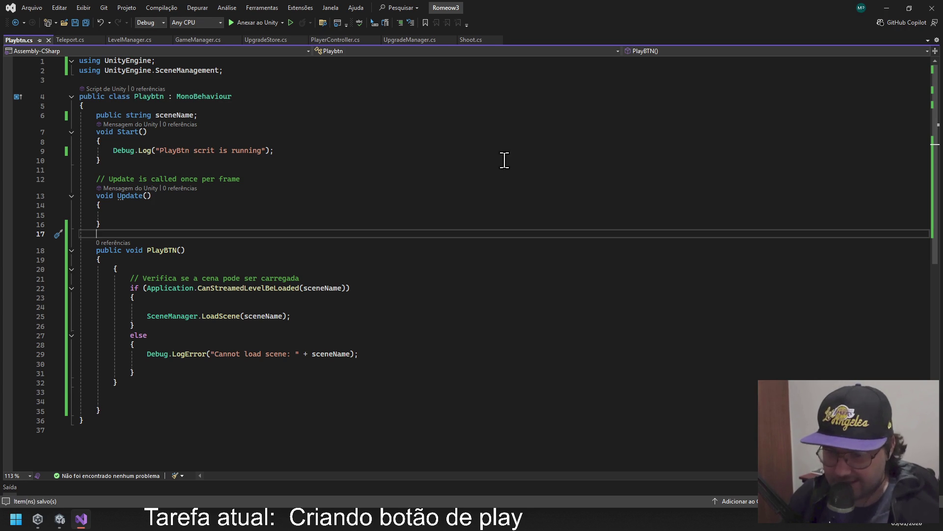
pyautogui.click(886, 9)
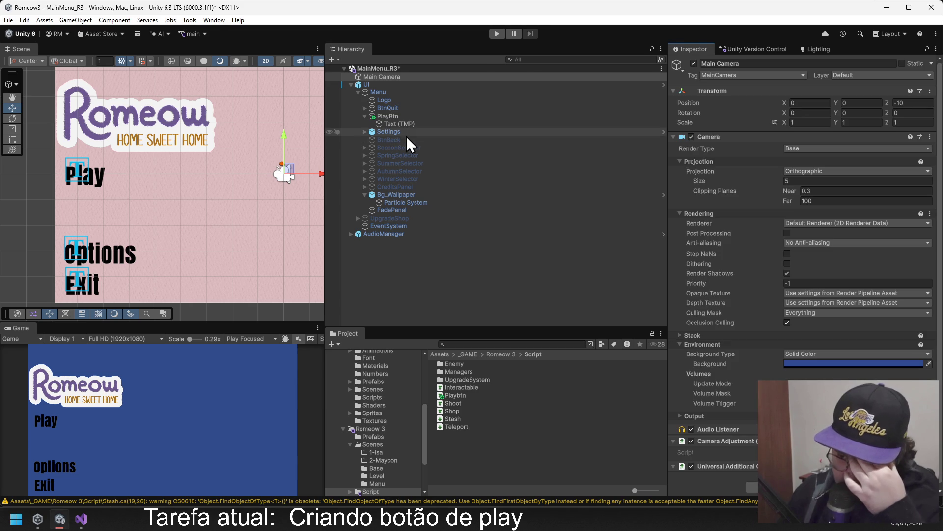
# Select PlayBtn and drag the Playbtn script into its On Click object slot.
pyautogui.click(394, 117)
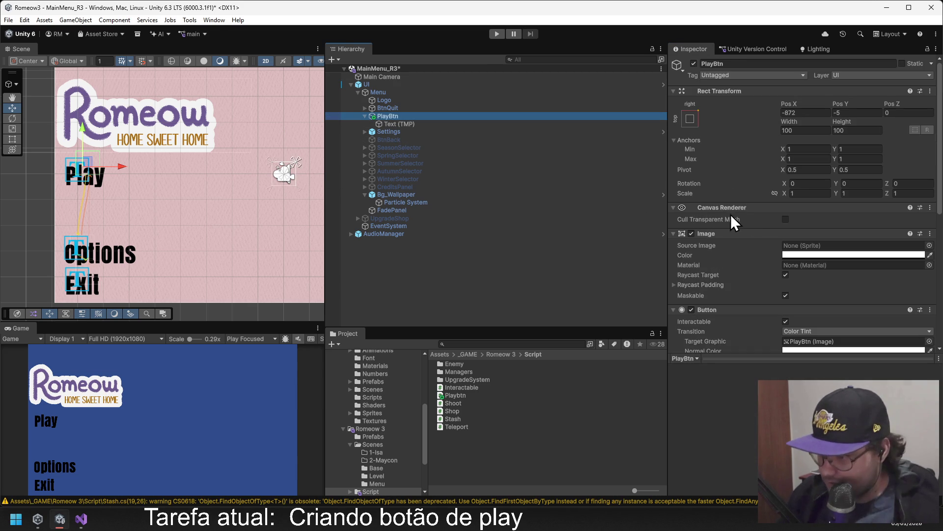
pyautogui.scroll(-5, 750, 252)
pyautogui.scroll(-1, 751, 251)
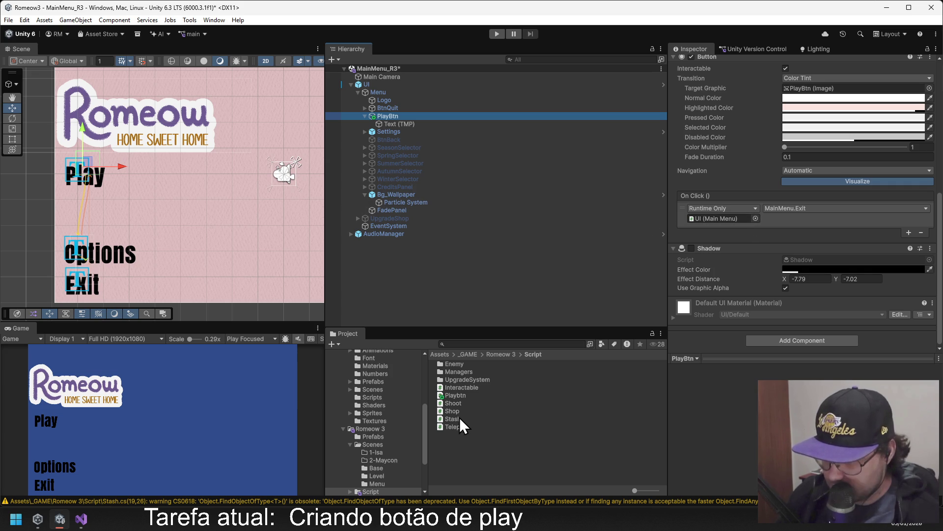
pyautogui.moveTo(455, 396)
pyautogui.mouseDown()
pyautogui.moveTo(728, 231)
pyautogui.moveTo(727, 220)
pyautogui.mouseUp()
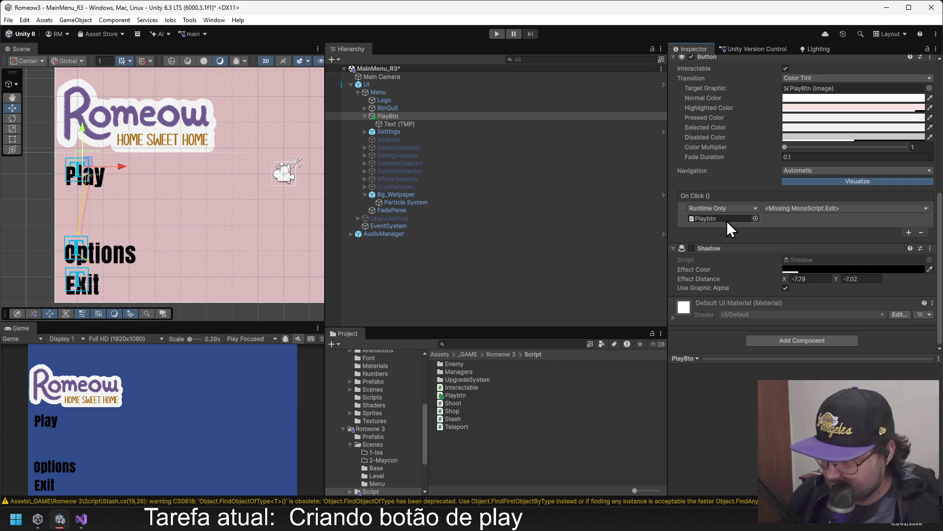
pyautogui.click(789, 208)
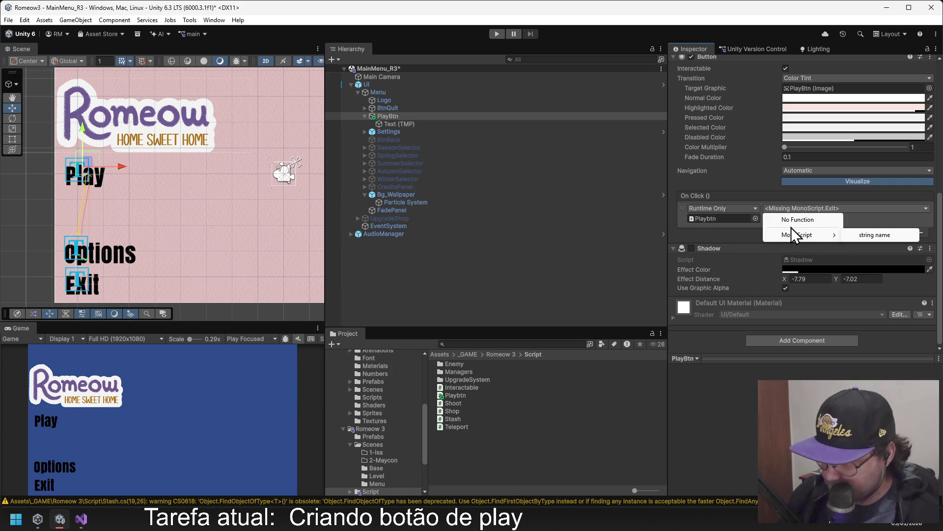
pyautogui.click(718, 217)
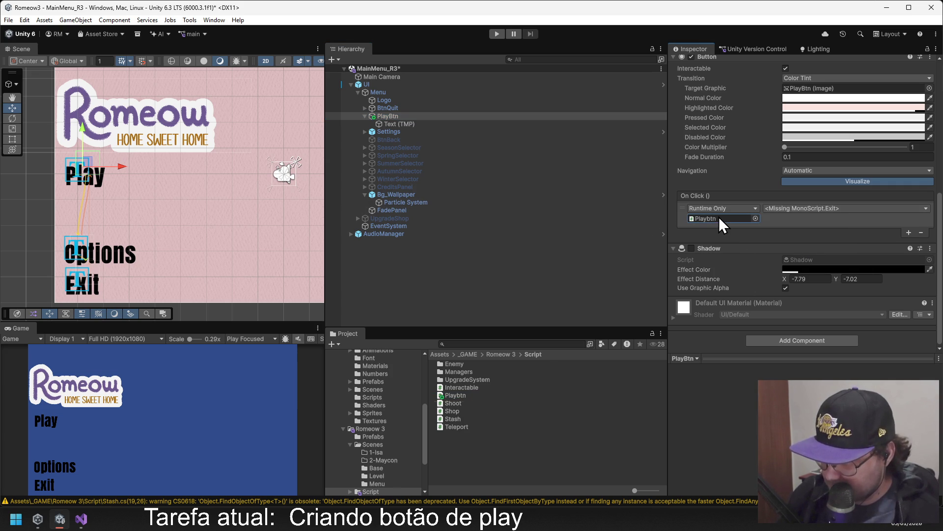
# Choose MonoScript > string name as the click function, then open the Romeow 3 Scenes folder.
pyautogui.click(800, 209)
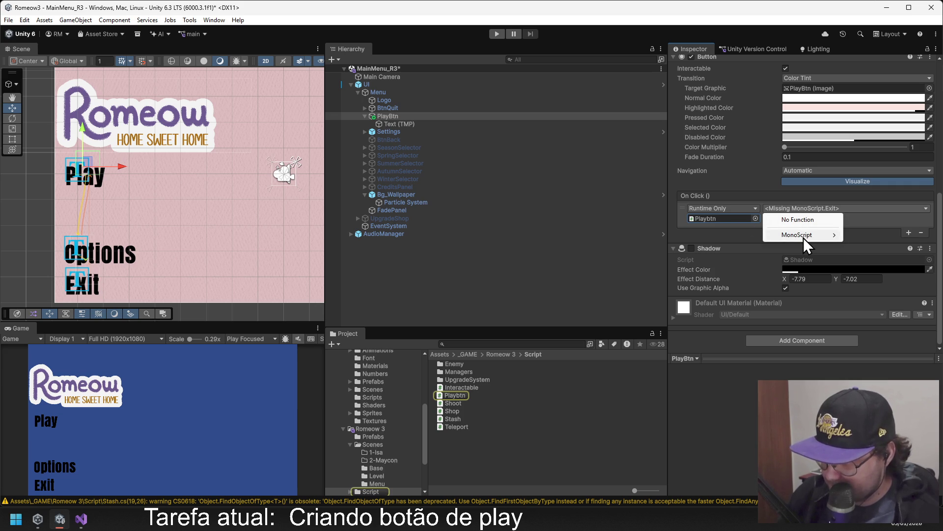
pyautogui.moveTo(803, 238)
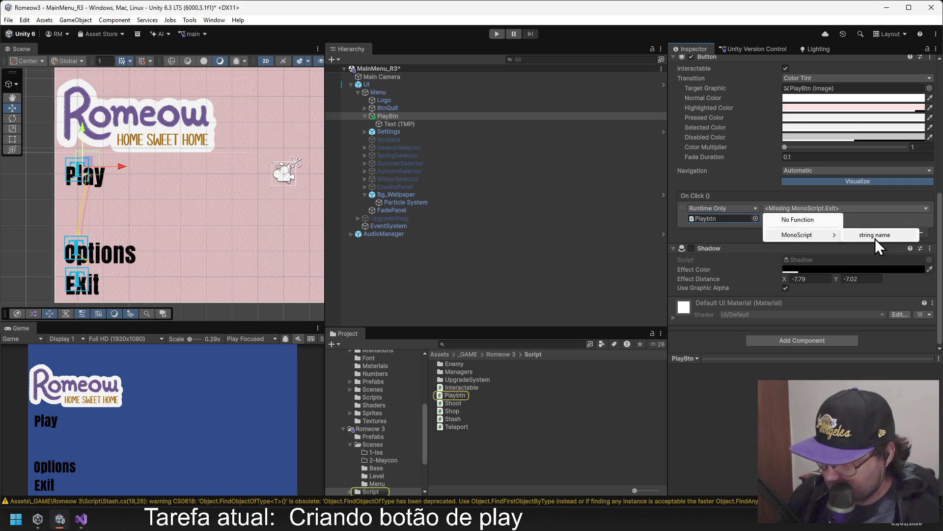
pyautogui.click(879, 237)
pyautogui.click(802, 221)
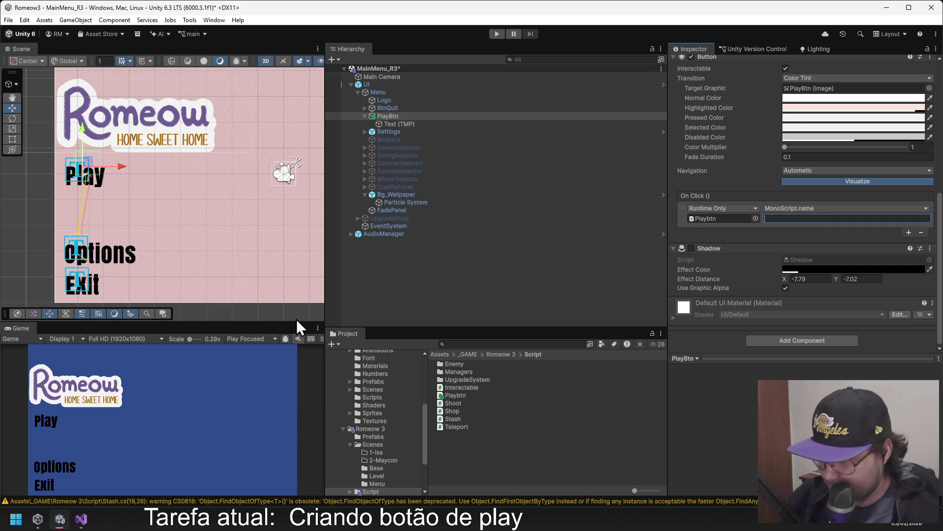
pyautogui.click(496, 354)
pyautogui.doubleClick(457, 372)
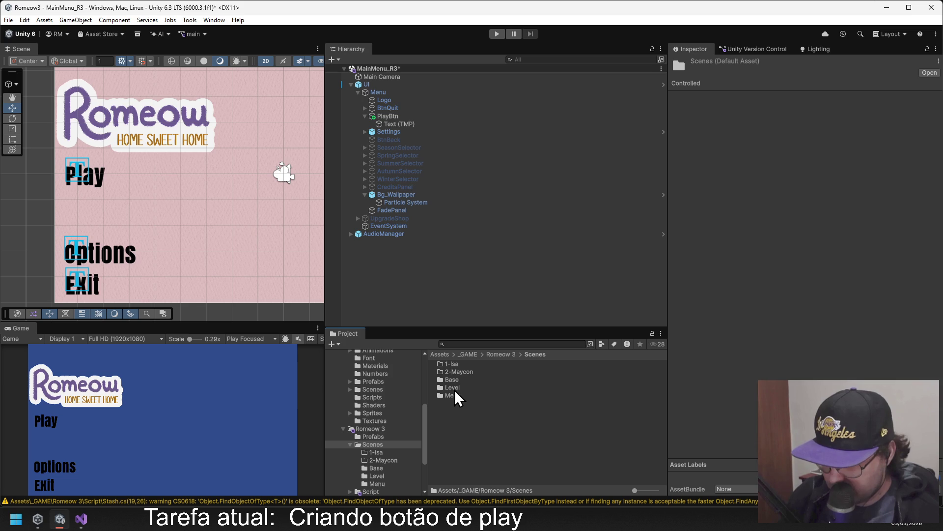
# Find the Base_R3 scene in Scenes/Base, then reselect the PlayBtn object.
pyautogui.click(455, 389)
pyautogui.doubleClick(453, 379)
pyautogui.click(453, 363)
pyautogui.rightClick(455, 363)
pyautogui.click(505, 123)
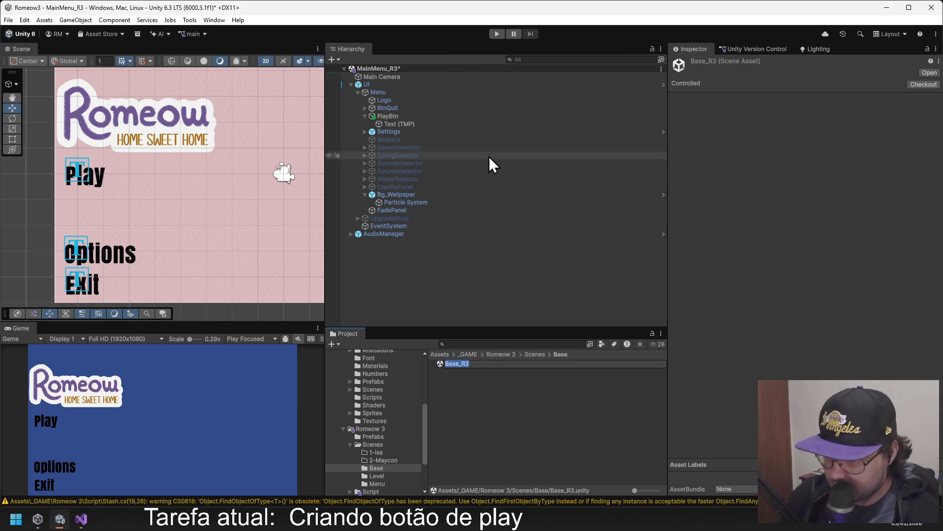
pyautogui.click(389, 116)
pyautogui.click(391, 117)
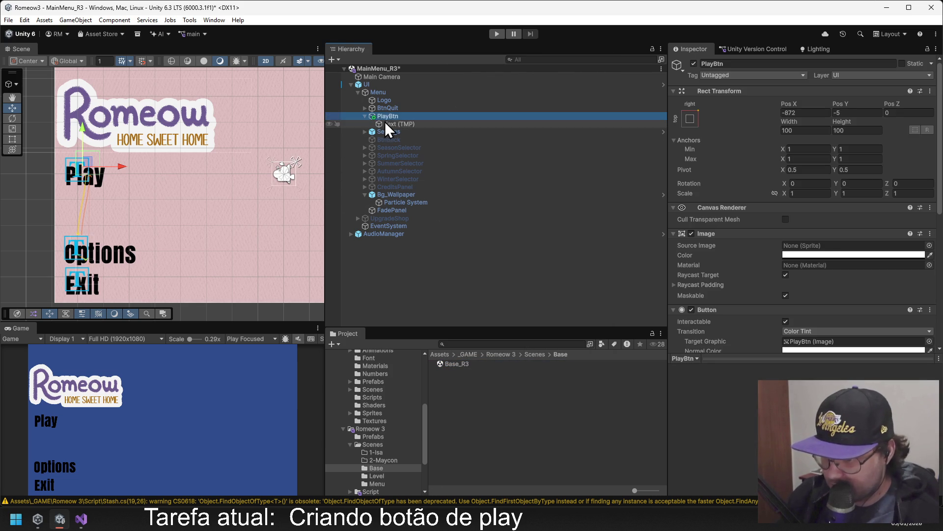
pyautogui.scroll(-3, 834, 233)
pyautogui.scroll(-3, 834, 232)
# Enter Base_R3 as the On Click argument, keep the name function, and run the scene in Play mode.
pyautogui.click(793, 260)
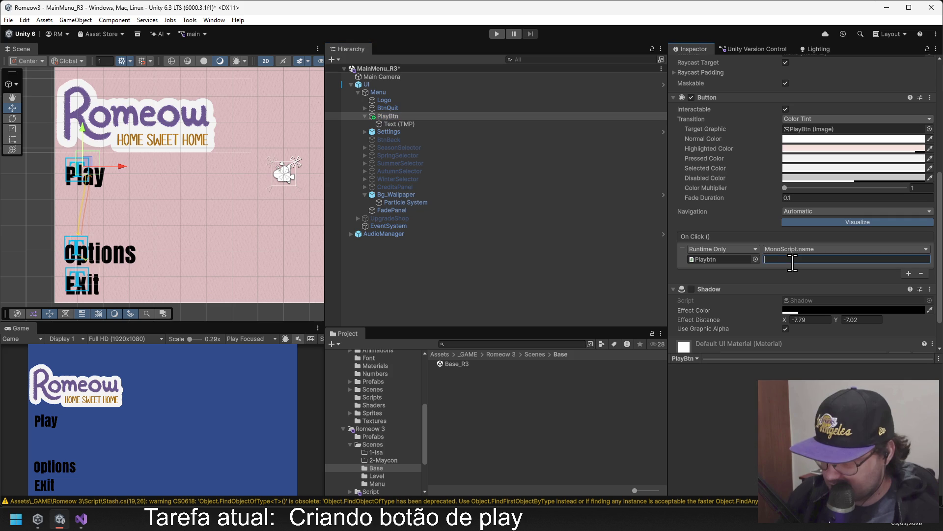
pyautogui.write('Base_R3')
pyautogui.click(770, 267)
pyautogui.click(795, 250)
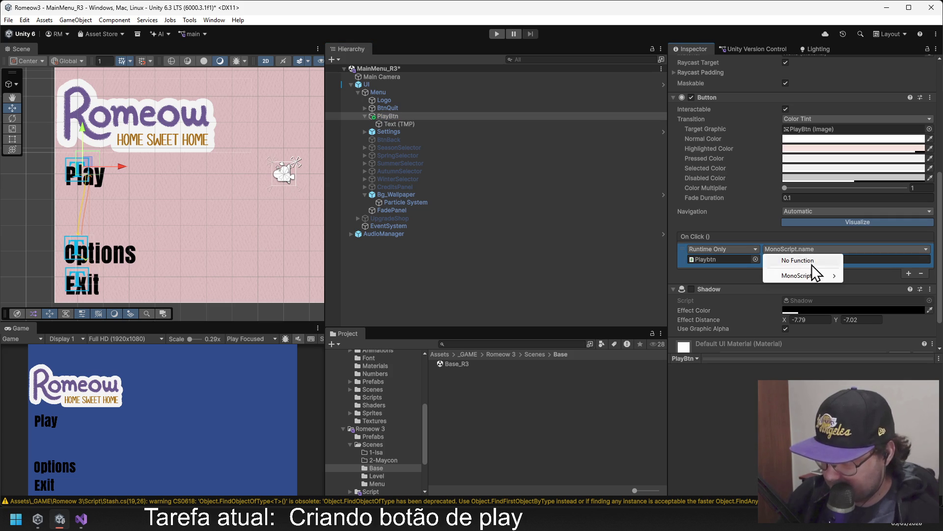
pyautogui.moveTo(808, 278)
pyautogui.click(861, 278)
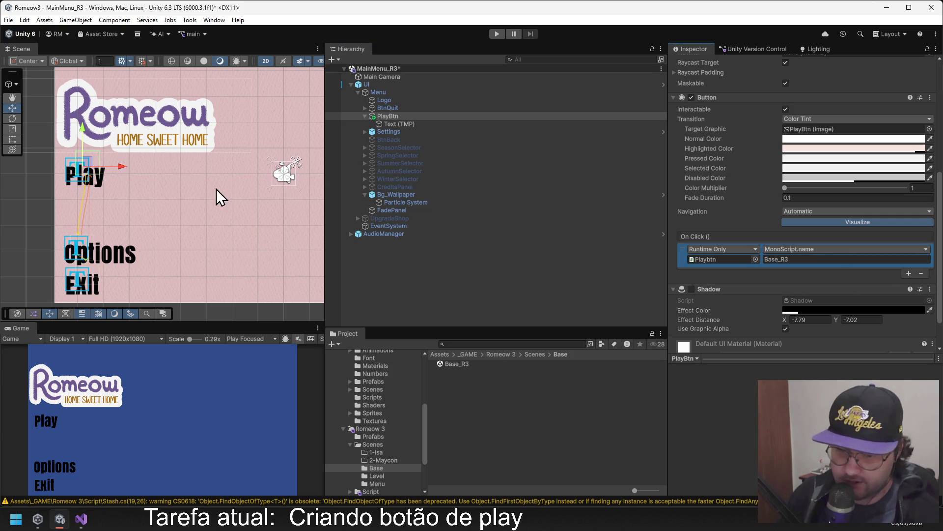
pyautogui.click(497, 33)
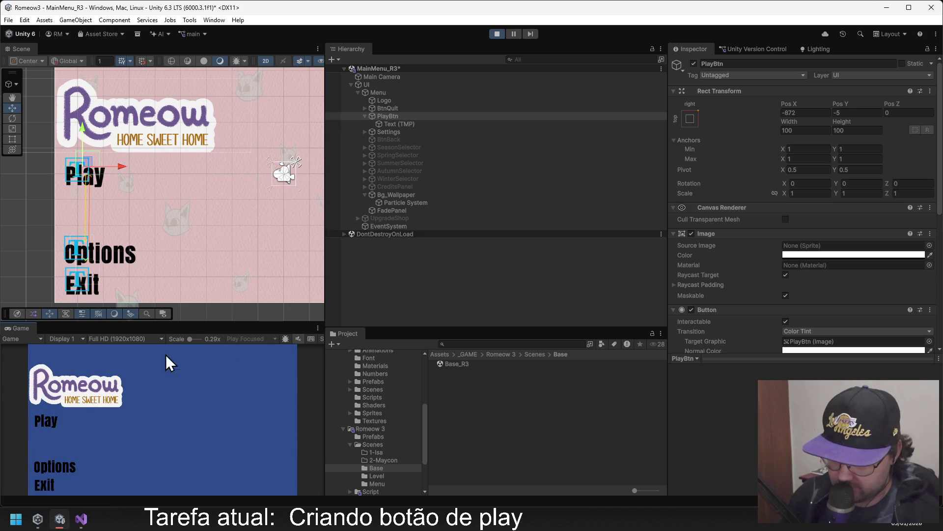
pyautogui.scroll(-5, 787, 221)
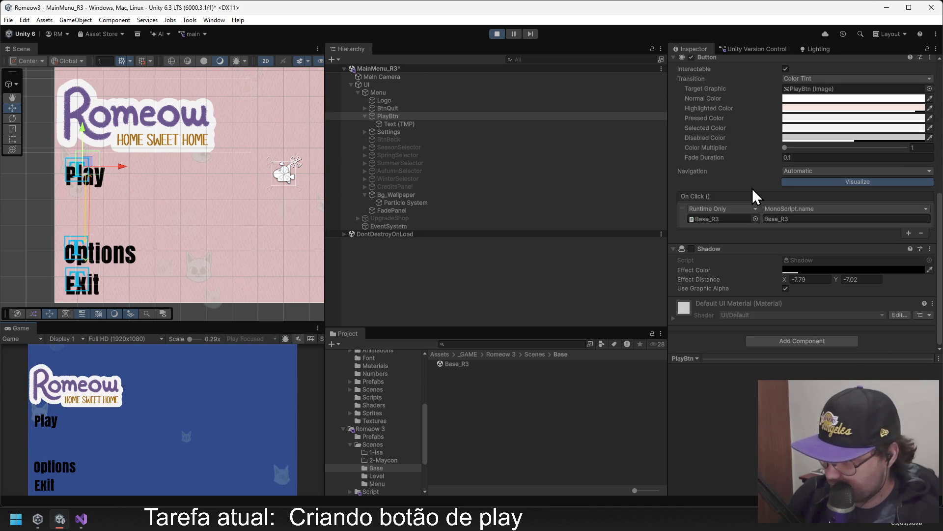
pyautogui.scroll(3, 751, 196)
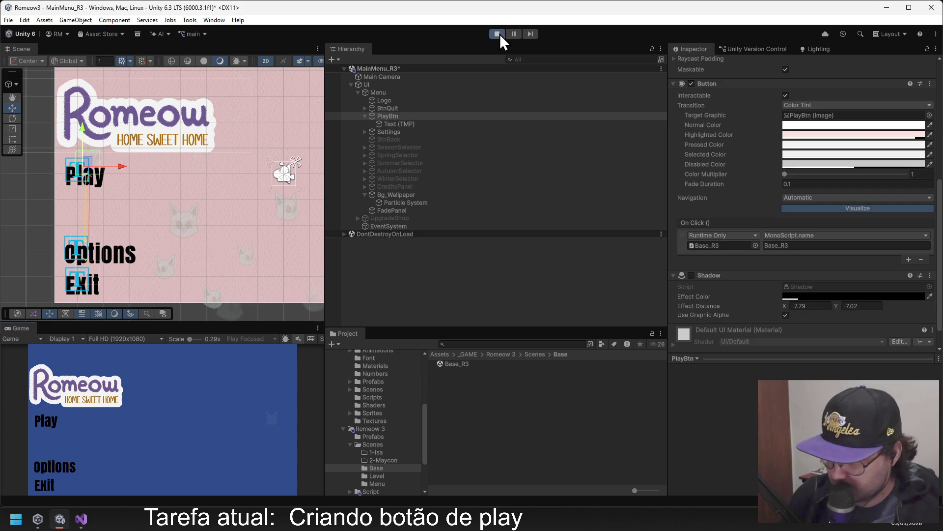
# Stop Play mode and make PlayBtn itself the target object of its On Click event.
pyautogui.click(497, 33)
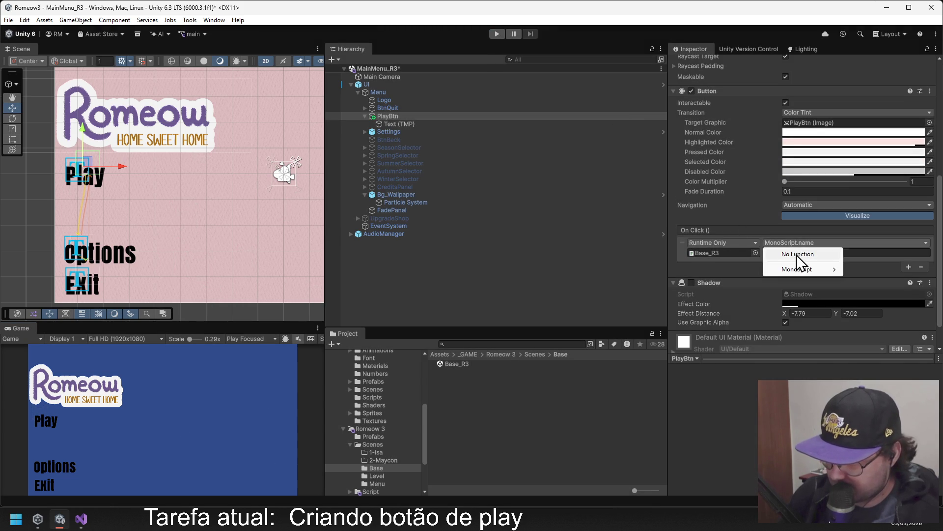
pyautogui.click(754, 256)
pyautogui.click(756, 253)
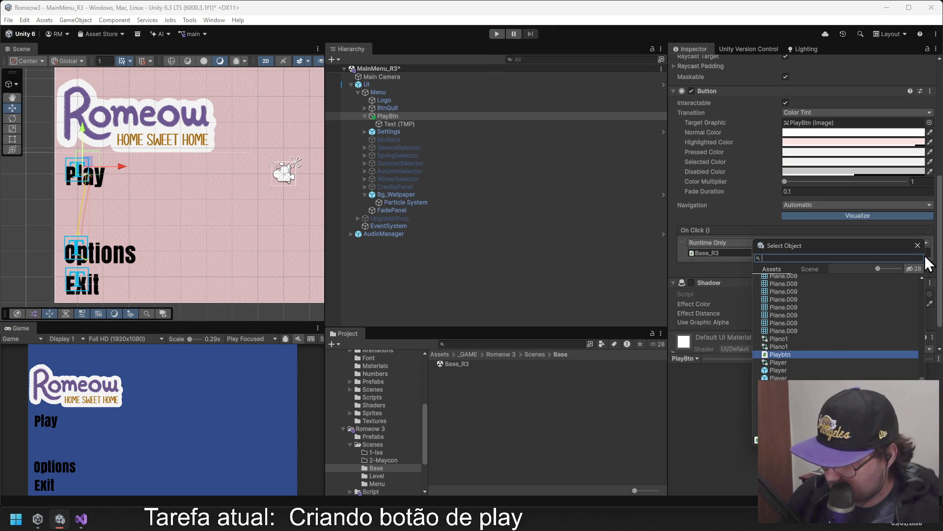
pyautogui.click(917, 244)
pyautogui.click(391, 118)
pyautogui.moveTo(488, 151); pyautogui.dragTo(715, 252)
pyautogui.click(780, 244)
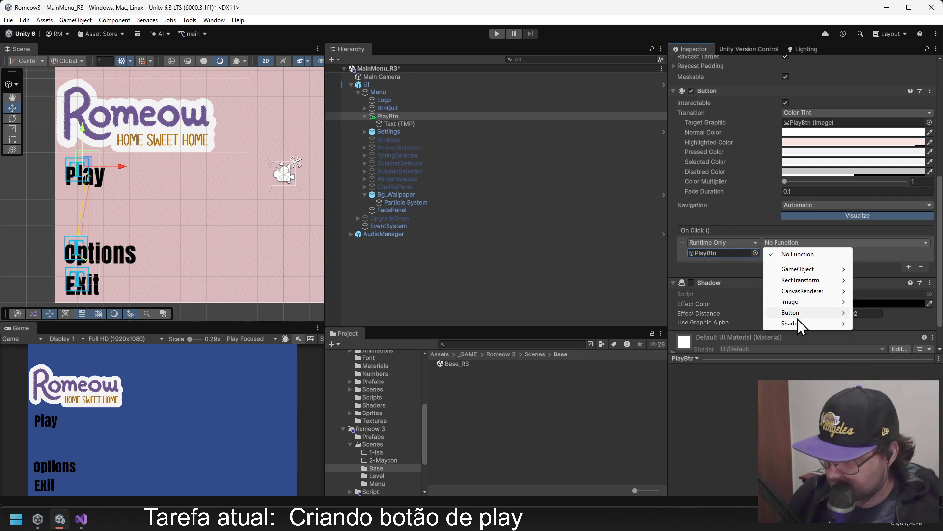
pyautogui.click(590, 243)
# Add the Playbtn script from Romeow 3/Script as a component on PlayBtn.
pyautogui.click(391, 116)
pyautogui.scroll(-10, 782, 229)
pyautogui.click(776, 341)
pyautogui.click(515, 354)
pyautogui.click(501, 354)
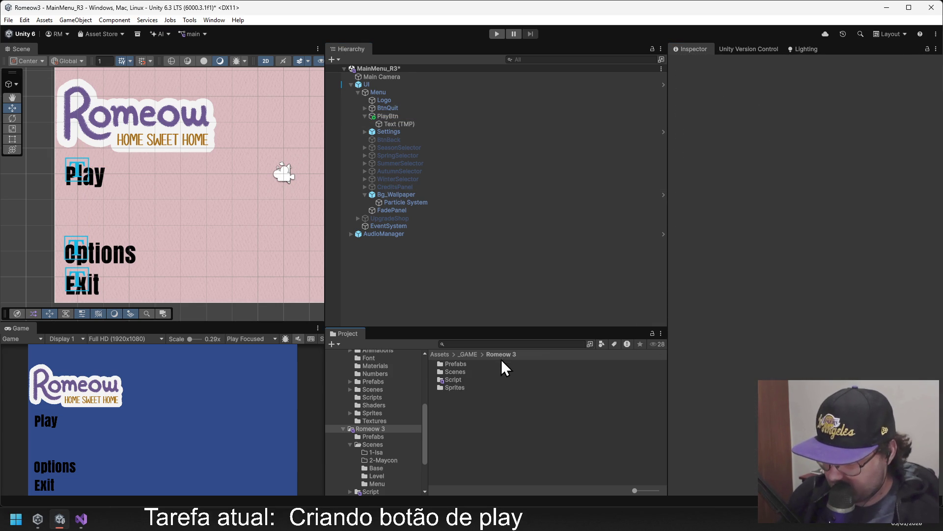
pyautogui.doubleClick(452, 380)
pyautogui.moveTo(458, 396); pyautogui.dragTo(389, 118)
pyautogui.scroll(-10, 842, 267)
pyautogui.moveTo(461, 397); pyautogui.dragTo(762, 322)
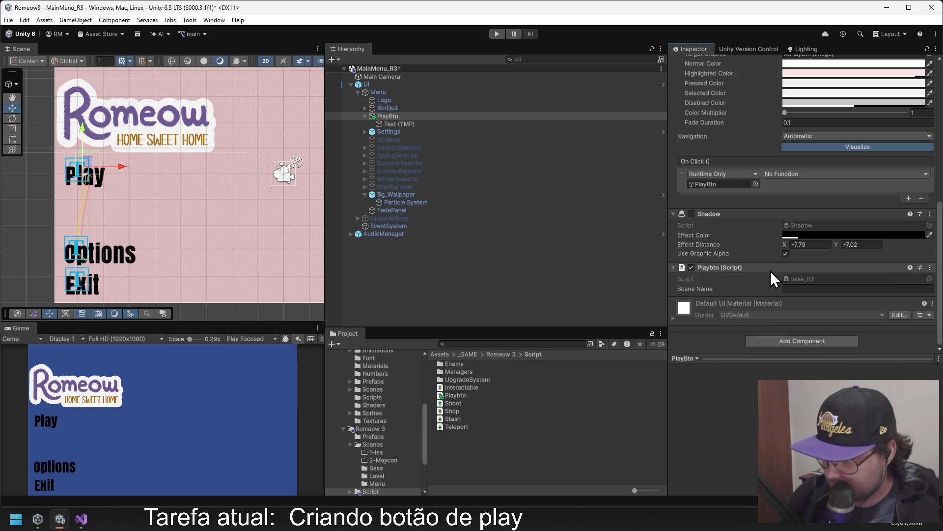
# Set the script's Scene Name to Base_R3 and make PlayBtn's On Click call PlayBTN().
pyautogui.click(797, 289)
pyautogui.write('Base_R3')
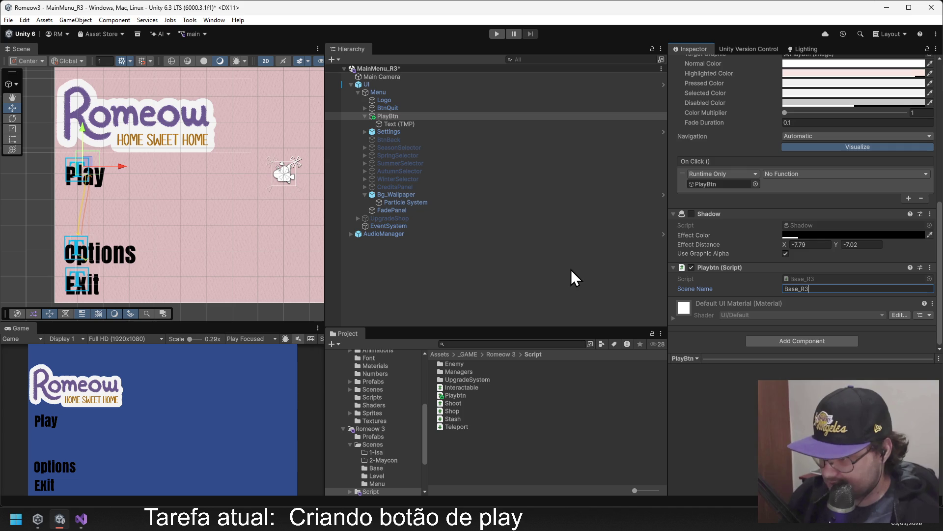
pyautogui.click(573, 278)
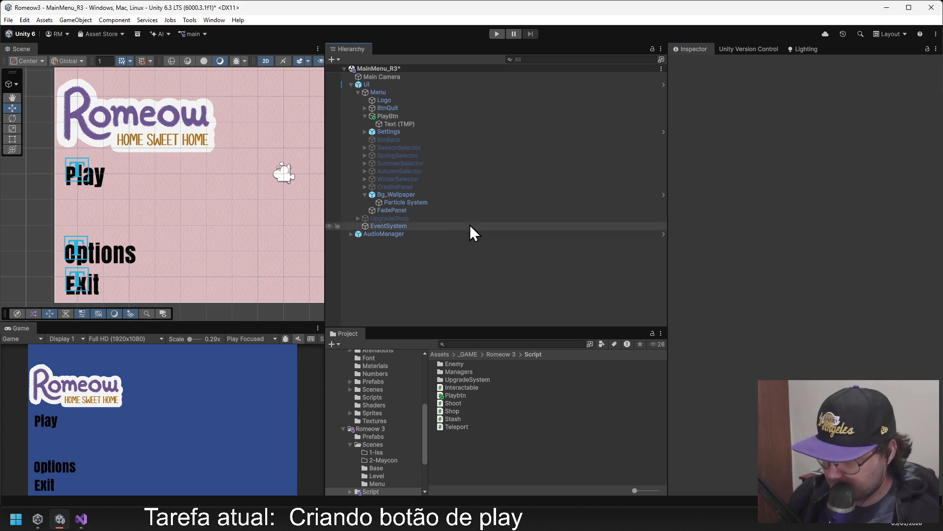
pyautogui.click(397, 116)
pyautogui.scroll(-5, 771, 250)
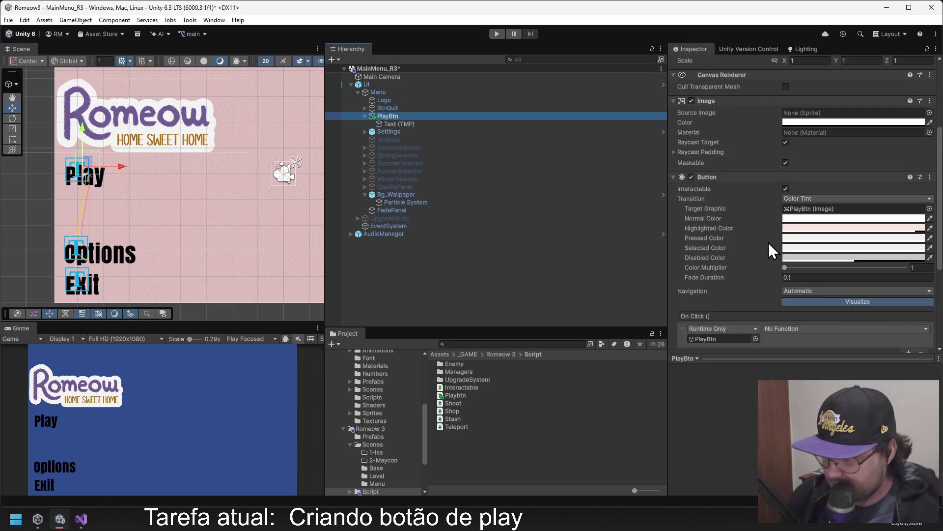
pyautogui.moveTo(402, 118)
pyautogui.mouseDown()
pyautogui.moveTo(668, 312)
pyautogui.moveTo(725, 234)
pyautogui.mouseUp()
pyautogui.click(791, 230)
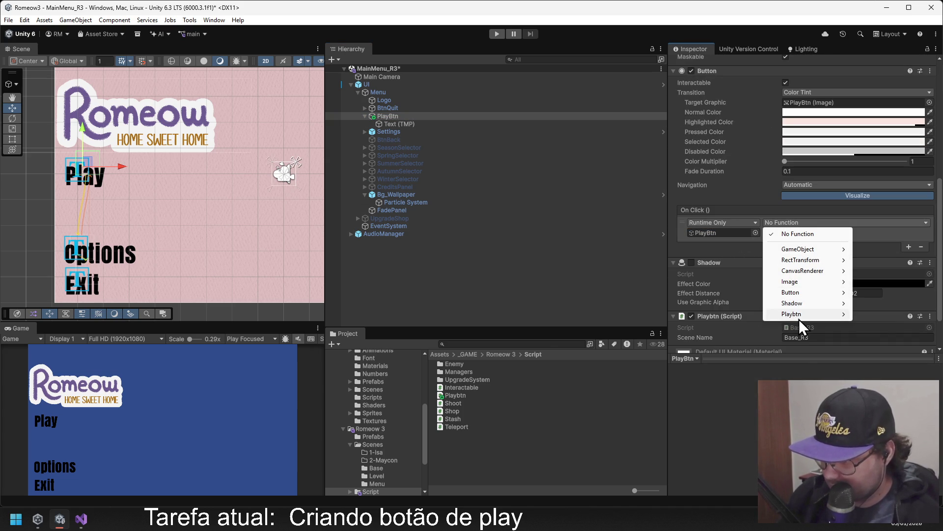
pyautogui.moveTo(799, 315)
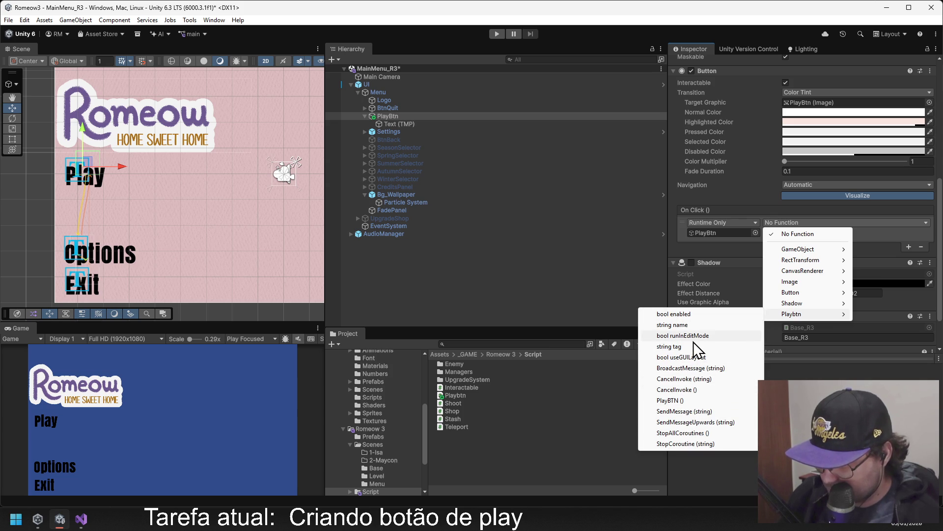
pyautogui.click(682, 400)
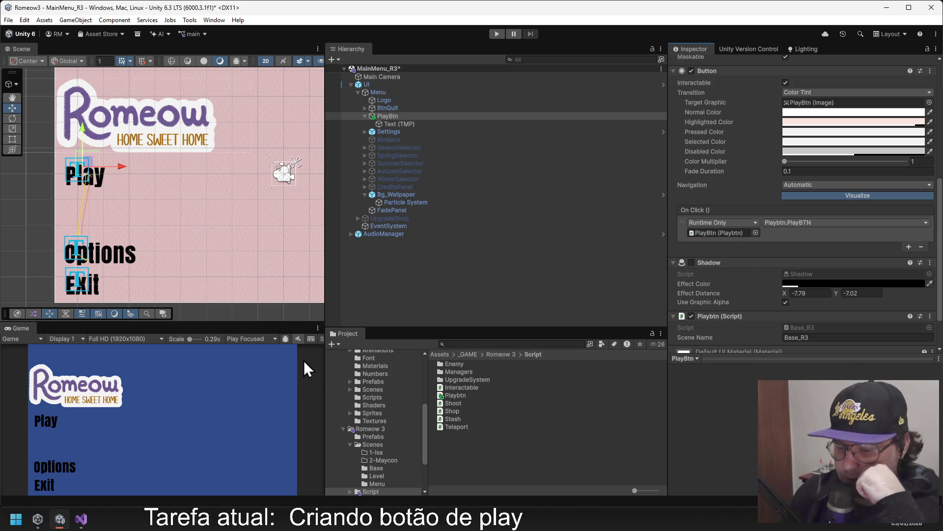
# Review the Text (TMP) label and PlayBtn's Inspector components, then start Play mode.
pyautogui.scroll(-1, 118, 193)
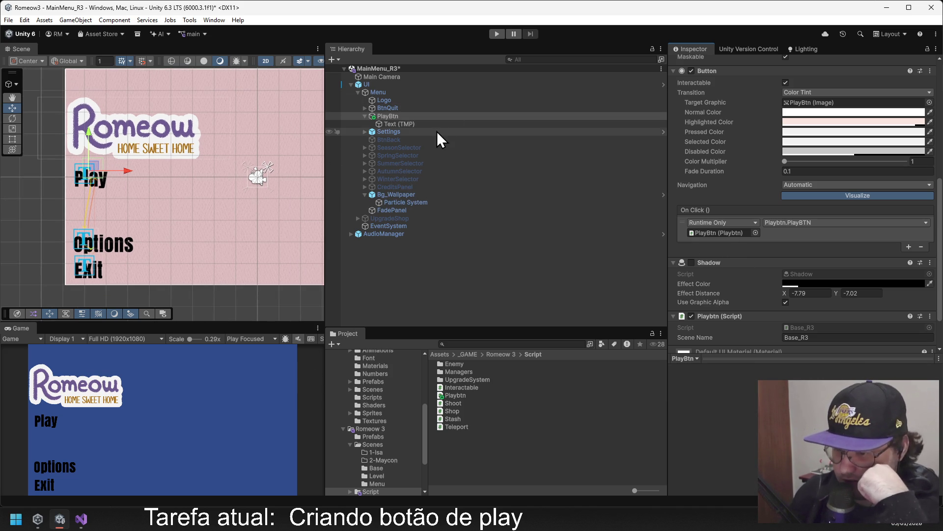
pyautogui.scroll(5, 86, 162)
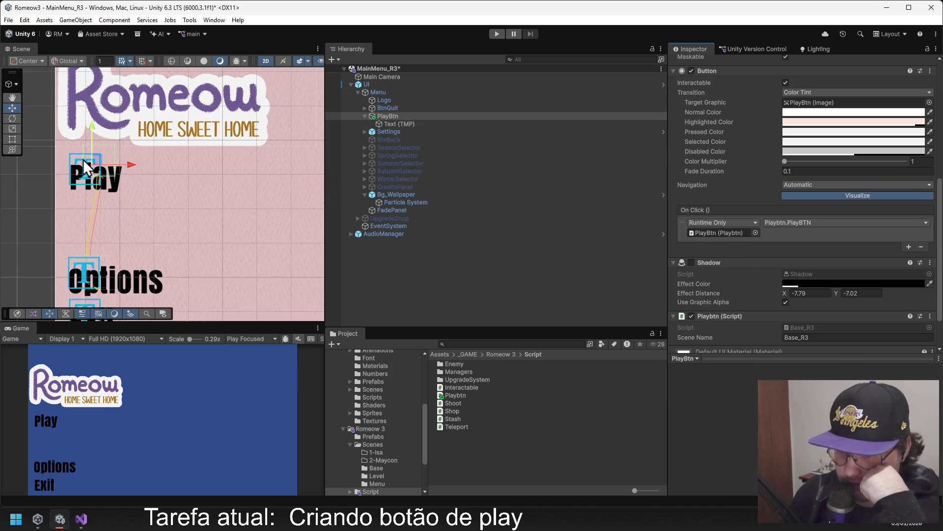
pyautogui.scroll(4, 108, 168)
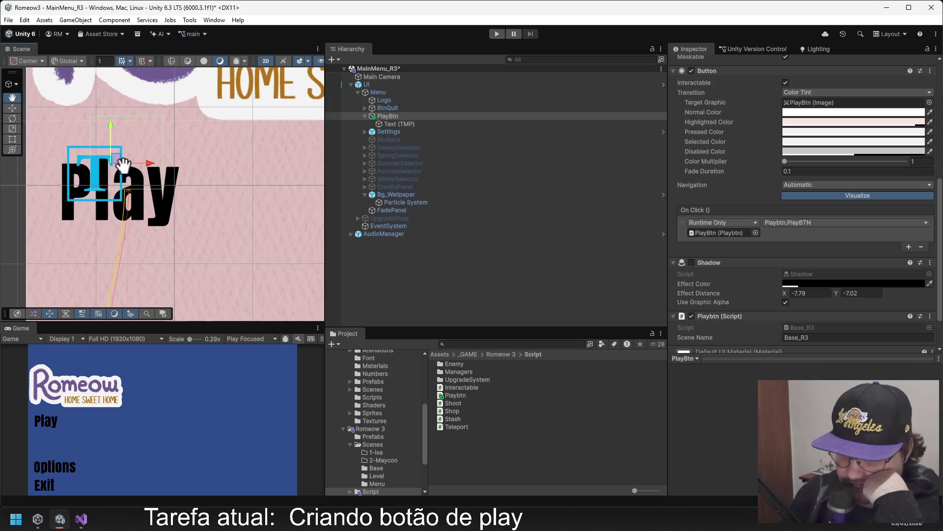
pyautogui.doubleClick(384, 123)
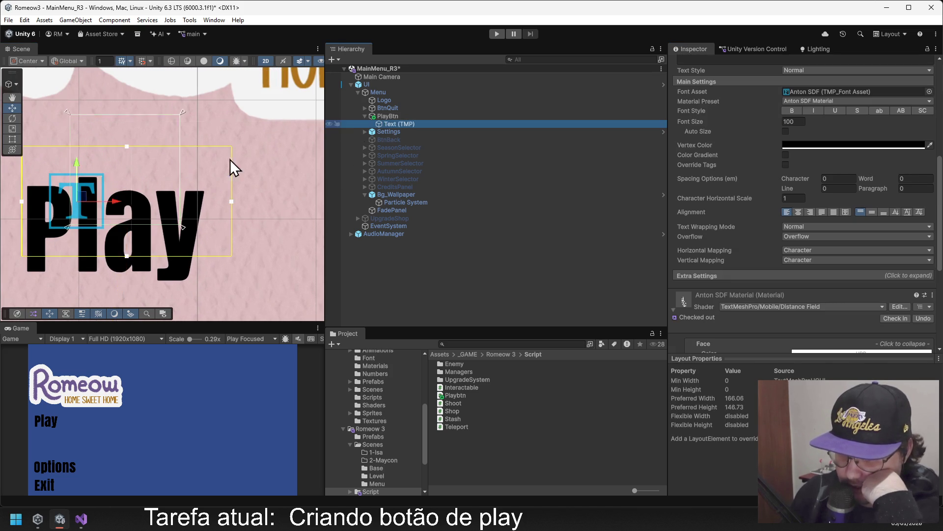
pyautogui.click(398, 116)
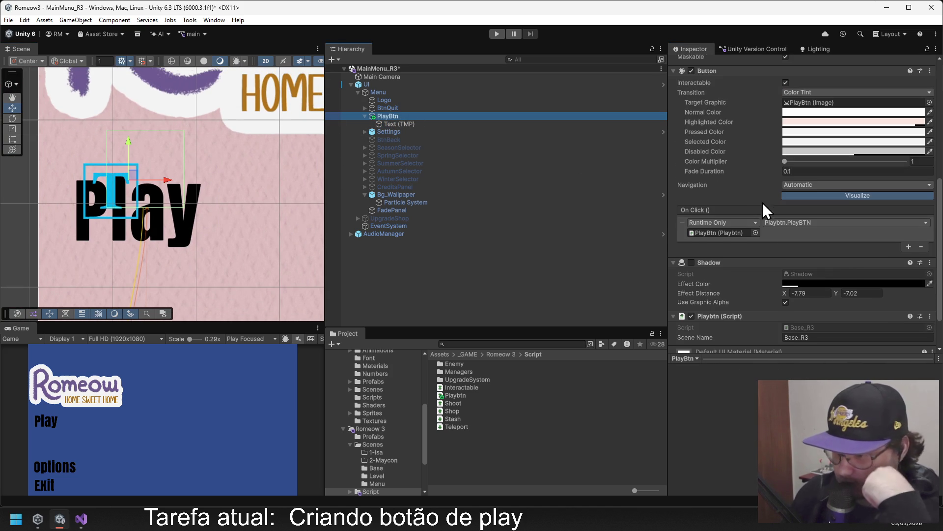
pyautogui.scroll(-3, 763, 202)
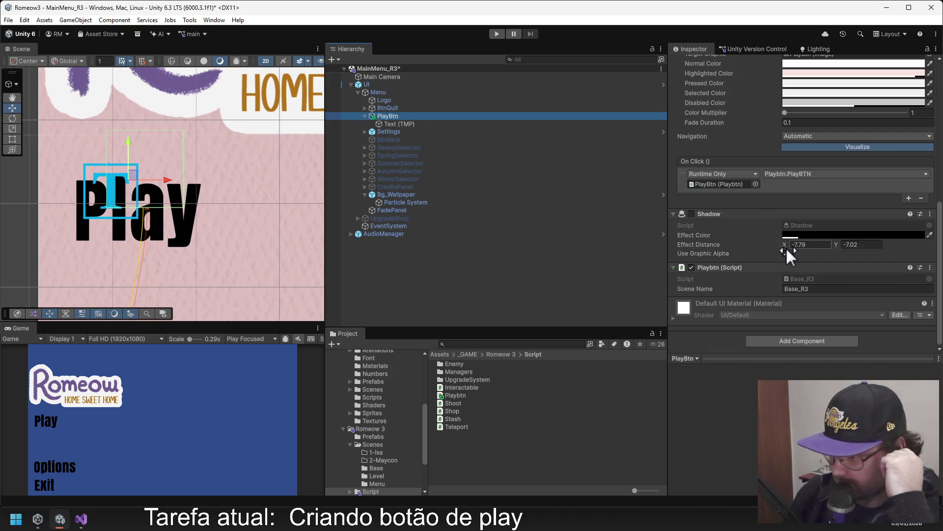
pyautogui.scroll(6, 758, 241)
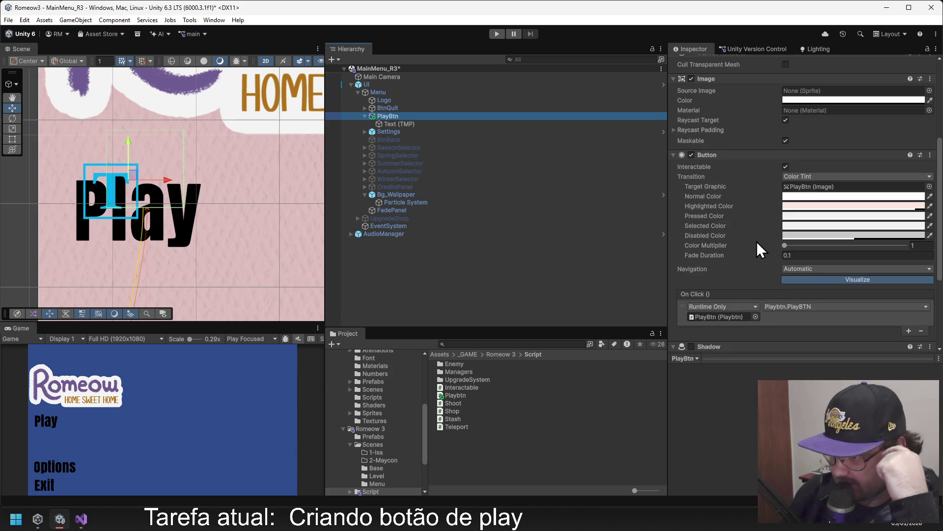
pyautogui.scroll(3, 756, 241)
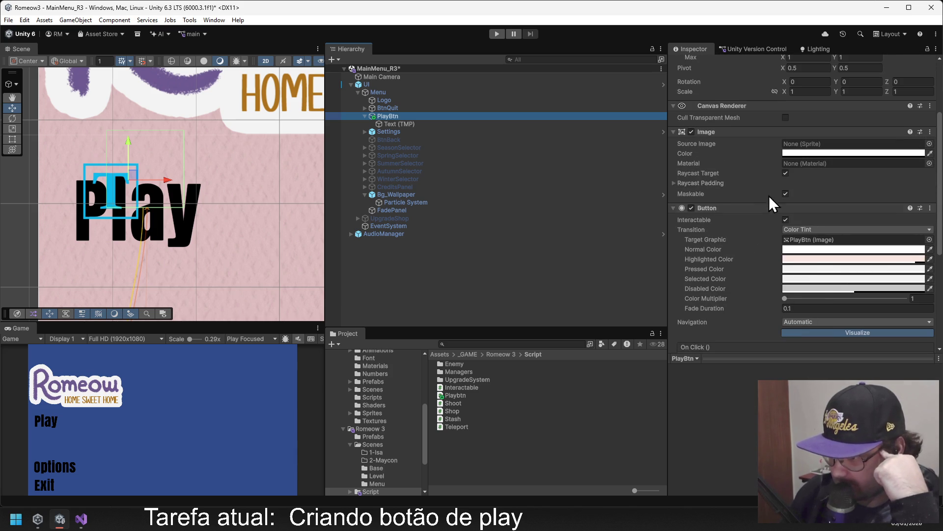
pyautogui.scroll(-4, 190, 190)
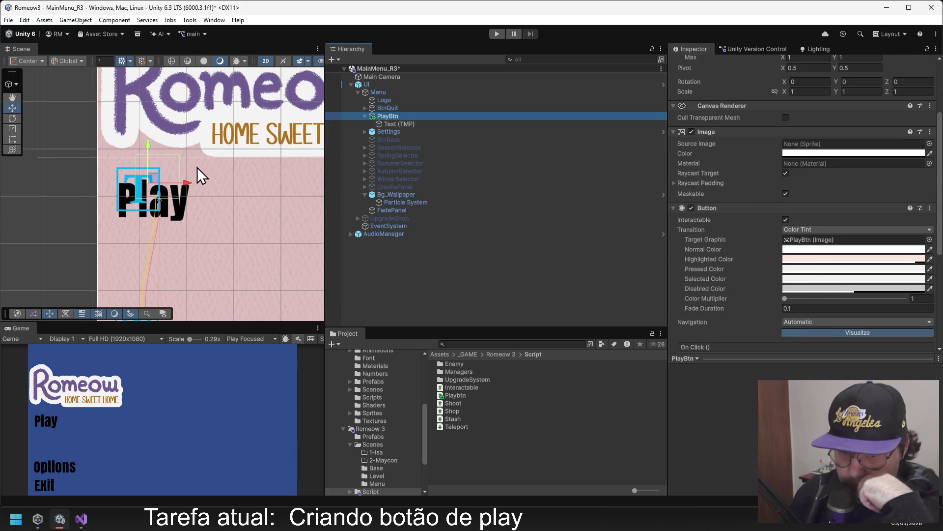
pyautogui.click(497, 34)
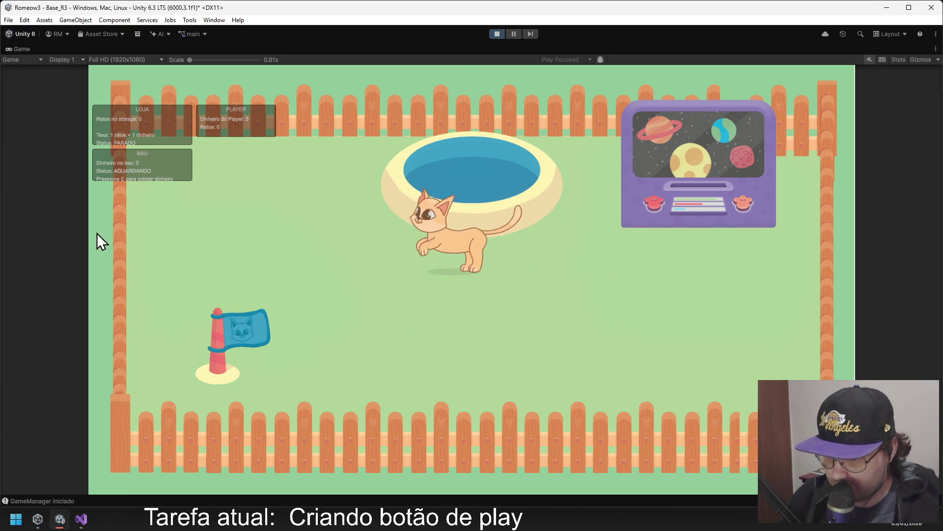
# Buy an upgrade at the machine in the running Base_R3 game, then open the Console.
pyautogui.click(658, 189)
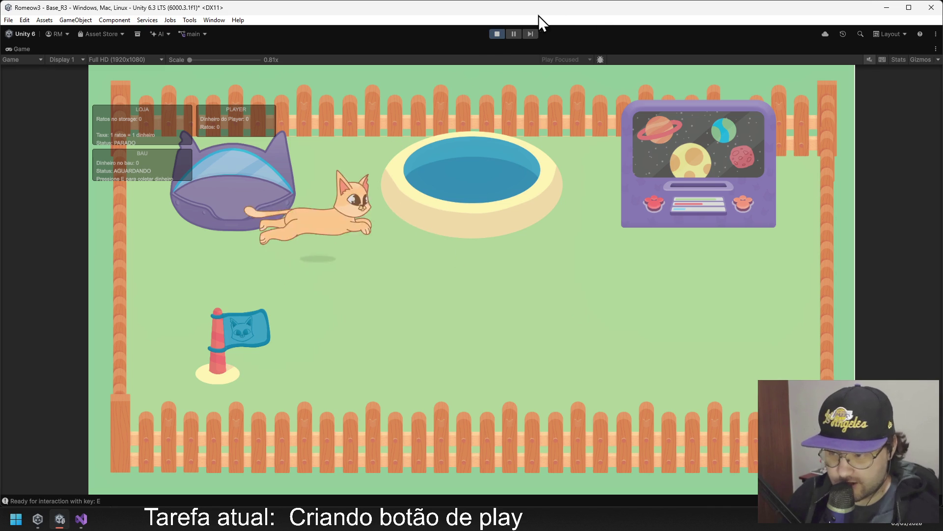
pyautogui.click(69, 499)
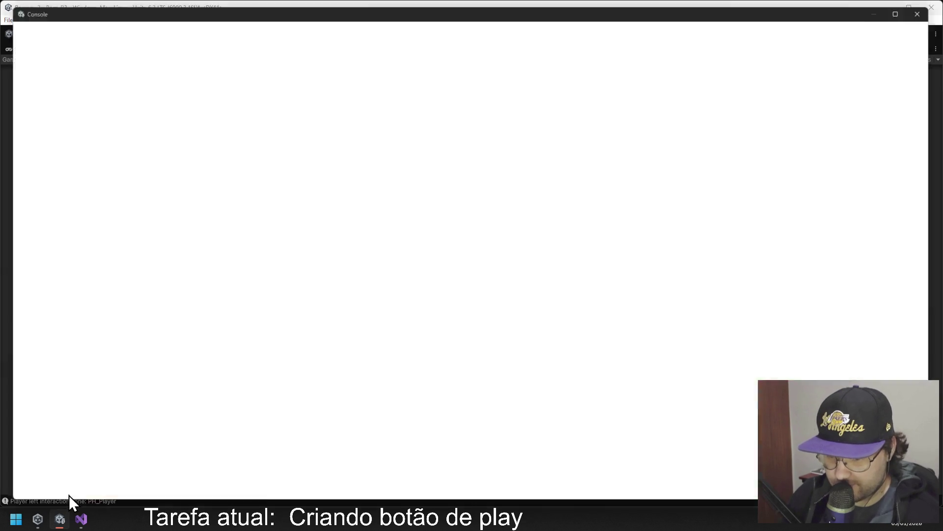
# Inspect the PlayerController and LevelManager NullReferenceExceptions and the first log message in the Console.
pyautogui.click(146, 85)
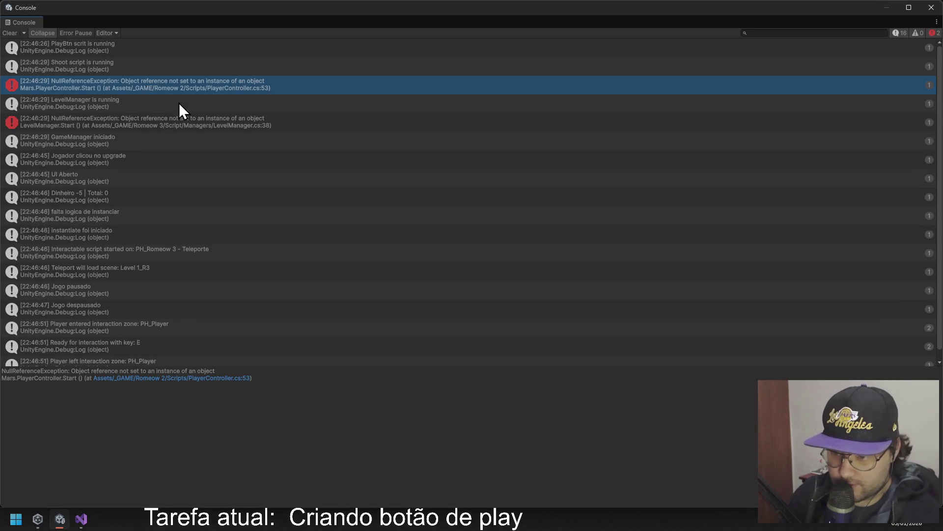
pyautogui.click(196, 121)
pyautogui.click(94, 50)
pyautogui.click(134, 82)
# Step through the log entries with the arrow keys, then close the Console window.
pyautogui.press('Down')
pyautogui.press('Down')
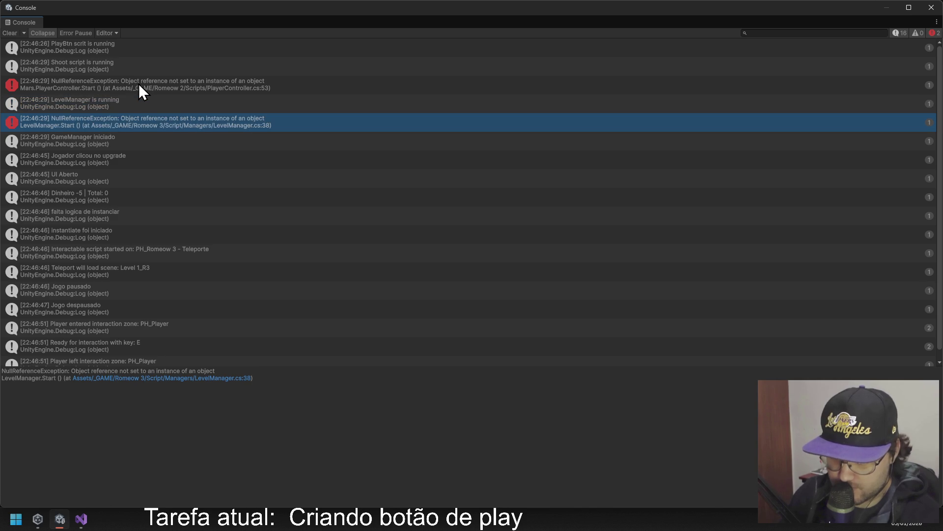
pyautogui.press('Down')
pyautogui.press('Down')
pyautogui.press('Down')
pyautogui.press('Up')
pyautogui.press('Up')
pyautogui.press('Up')
pyautogui.press('Up')
pyautogui.press('Up')
pyautogui.press('Down')
pyautogui.press('Up')
pyautogui.press('Up')
pyautogui.press('Down')
pyautogui.press('Down')
pyautogui.press('Up')
pyautogui.press('Down')
pyautogui.press('Up')
pyautogui.press('Down')
pyautogui.press('Down')
pyautogui.press('Down')
pyautogui.press('Down')
pyautogui.click(931, 8)
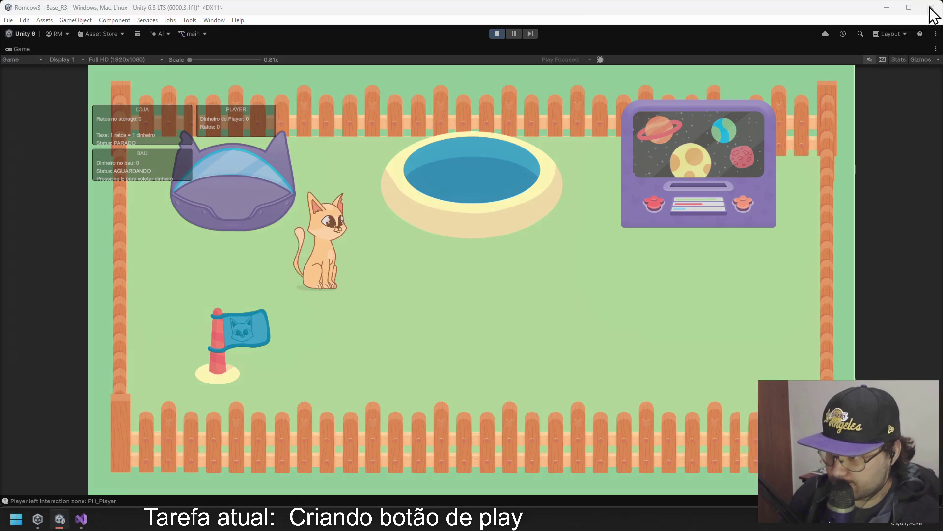
# Exit Play mode and bring the editor back to the MainMenu_R3 scene.
pyautogui.click(494, 35)
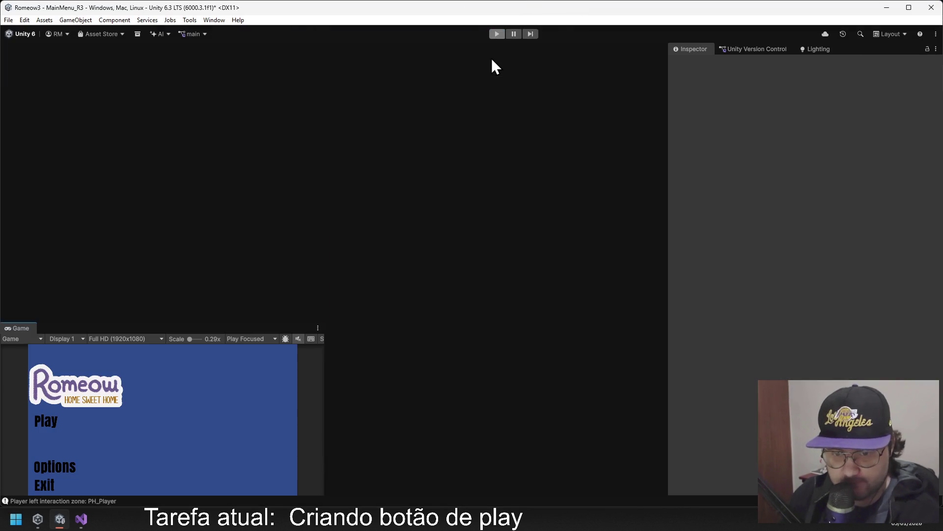
pyautogui.scroll(-3, 210, 214)
pyautogui.scroll(1, 211, 214)
pyautogui.scroll(-3, 211, 214)
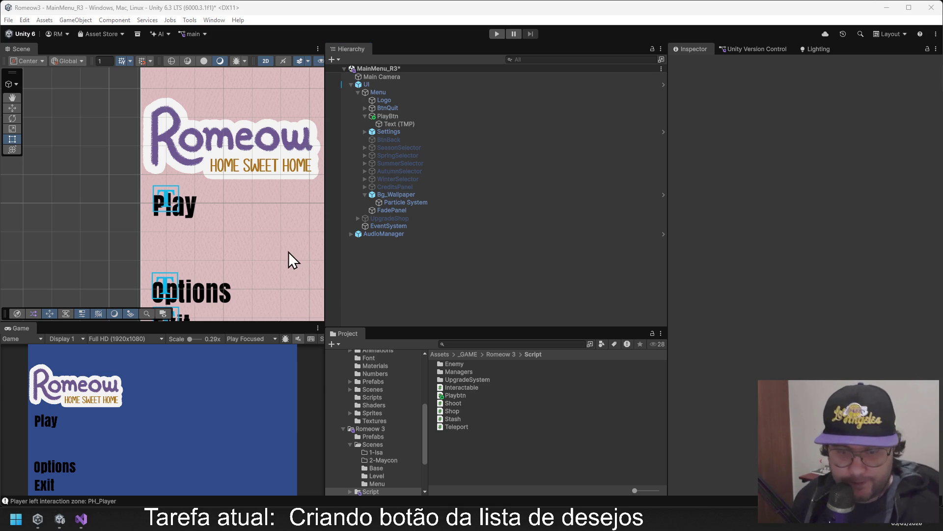
pyautogui.click(391, 255)
pyautogui.scroll(-5, 202, 235)
pyautogui.moveTo(230, 193)
pyautogui.mouseDown()
pyautogui.moveTo(159, 157)
pyautogui.moveTo(99, 187)
pyautogui.mouseUp()
pyautogui.scroll(-1, 111, 183)
pyautogui.press('t')
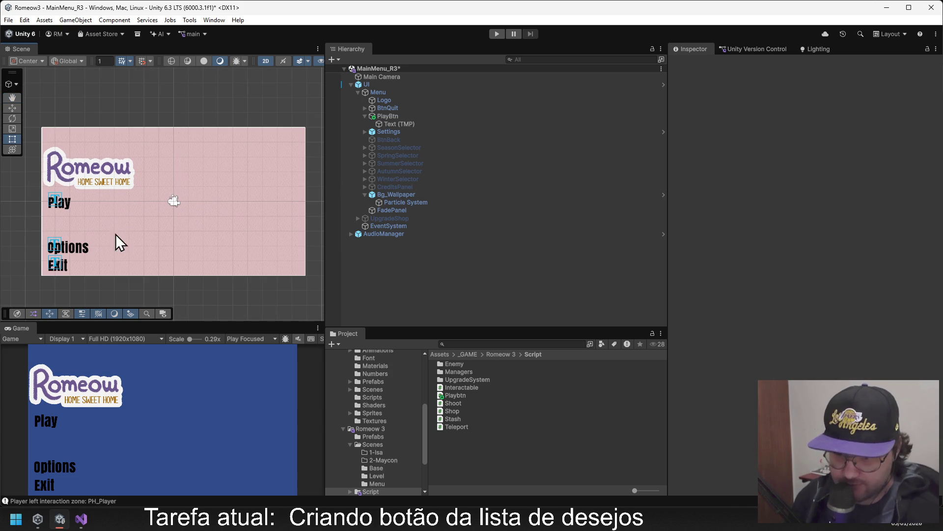
pyautogui.scroll(1, 121, 221)
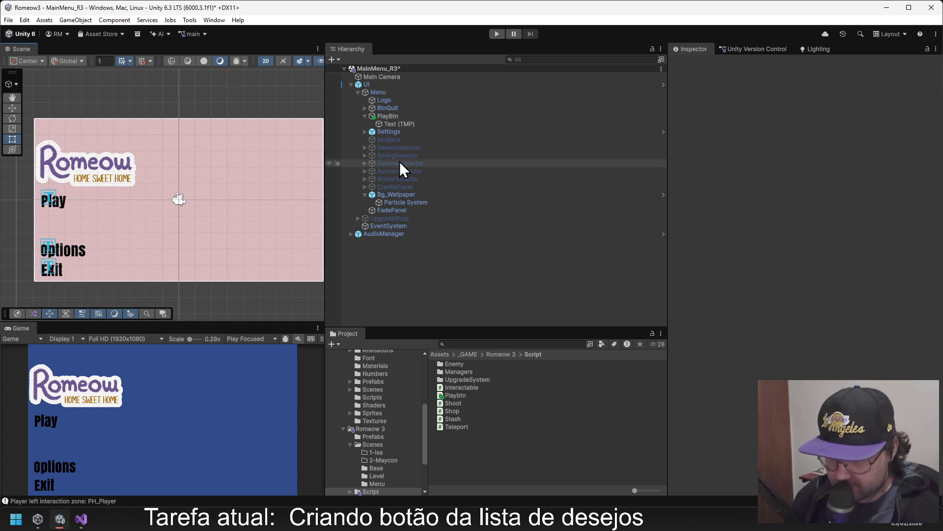
pyautogui.scroll(-1, 257, 200)
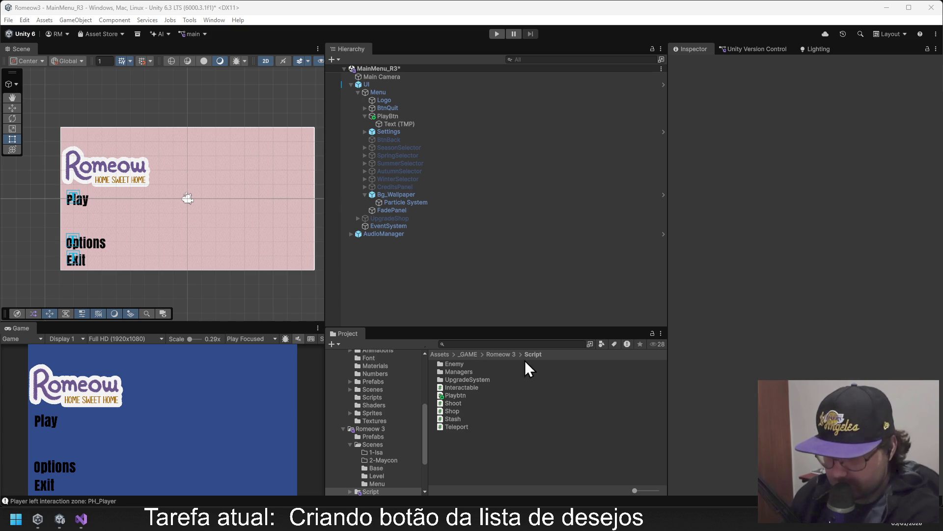
pyautogui.click(501, 355)
# Drag the Heroic-image-of-the-library---Romeow-3 sprite from Sprites > Placeholders into the scene.
pyautogui.doubleClick(456, 388)
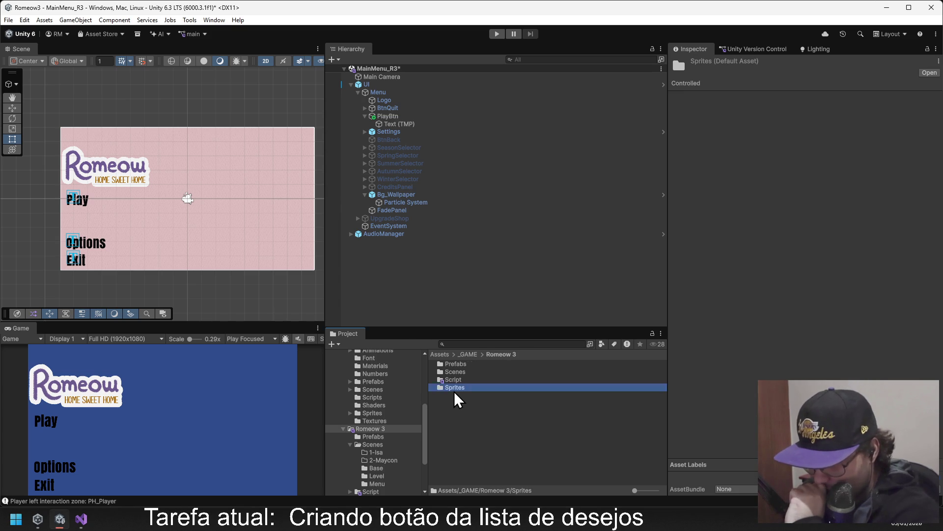
pyautogui.click(508, 355)
pyautogui.doubleClick(469, 387)
pyautogui.click(457, 364)
pyautogui.doubleClick(456, 365)
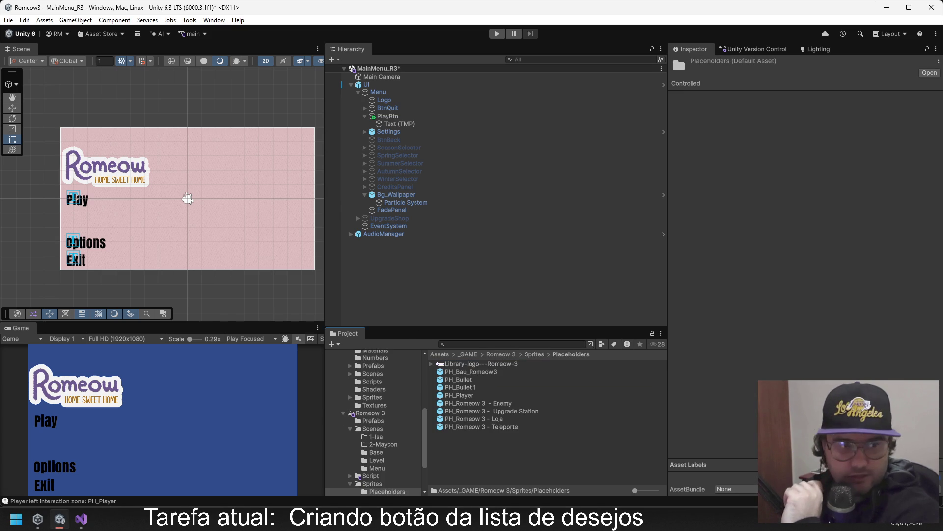
pyautogui.moveTo(388, 492); pyautogui.dragTo(485, 451)
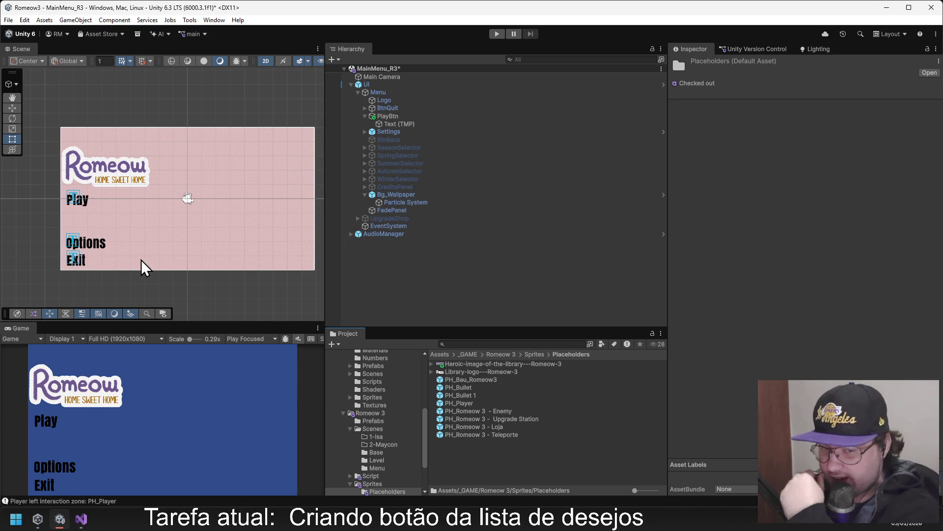
pyautogui.moveTo(471, 364); pyautogui.dragTo(400, 280)
pyautogui.scroll(-5, 266, 210)
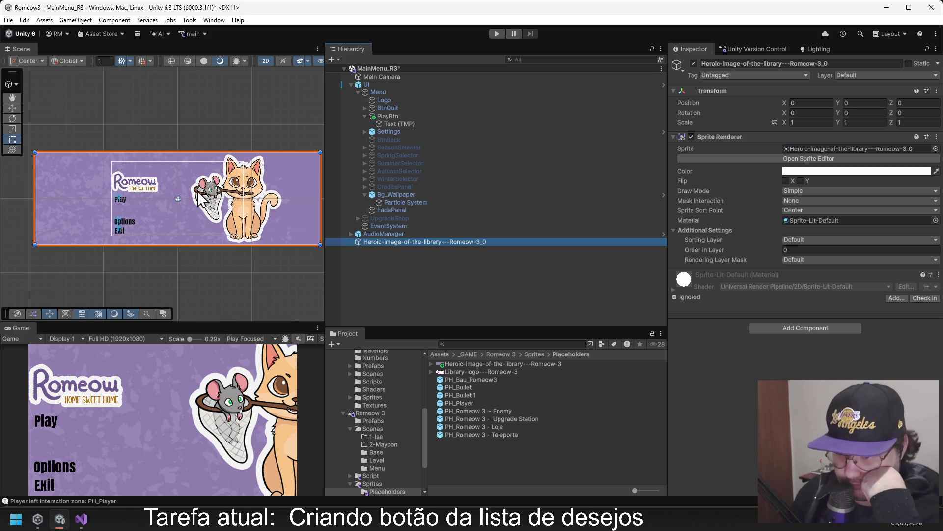
# Parent the Heroic image under Menu in the Hierarchy and shift it left.
pyautogui.click(436, 264)
pyautogui.moveTo(420, 244); pyautogui.dragTo(391, 96)
pyautogui.click(12, 108)
pyautogui.scroll(-1, 233, 167)
pyautogui.click(394, 101)
pyautogui.moveTo(222, 195); pyautogui.dragTo(196, 195)
# Shrink the image to about 86 scale and position it at X -302, Y -16.
pyautogui.click(12, 129)
pyautogui.moveTo(158, 197); pyautogui.dragTo(157, 207)
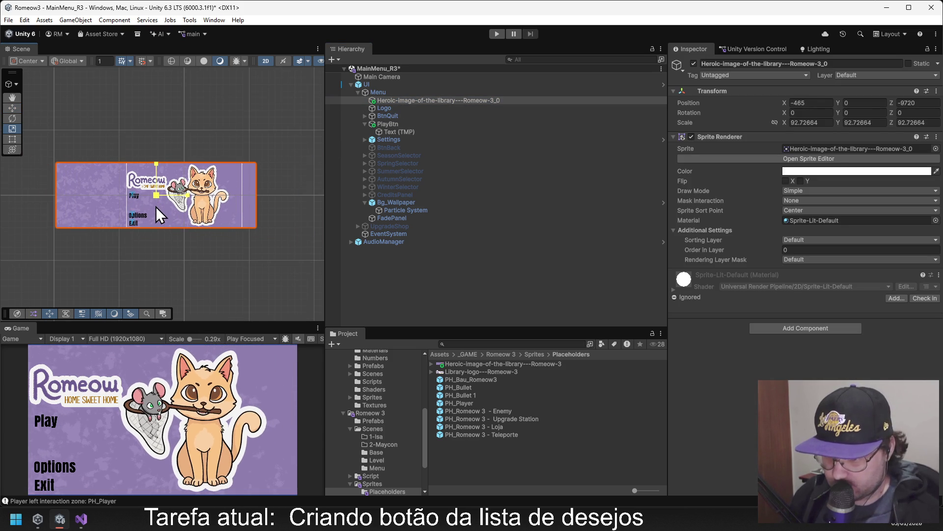
pyautogui.click(12, 107)
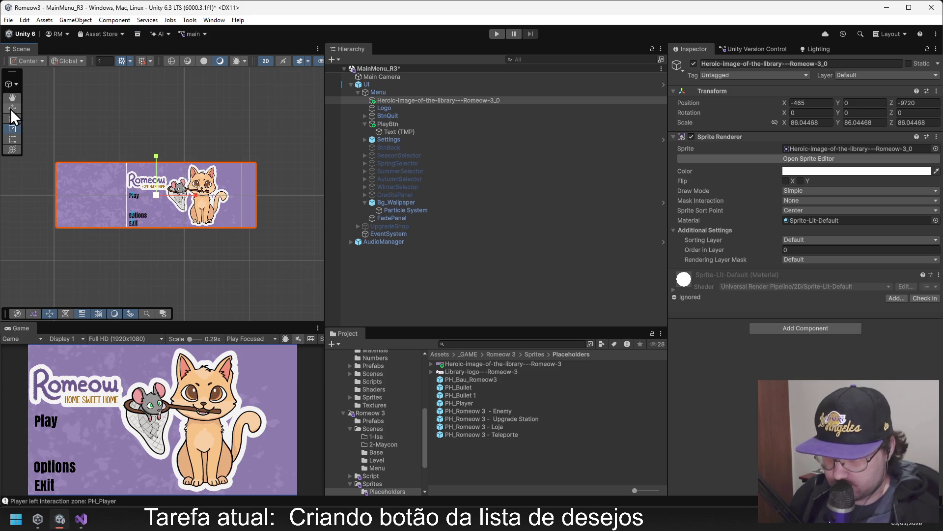
pyautogui.moveTo(193, 193); pyautogui.dragTo(204, 193)
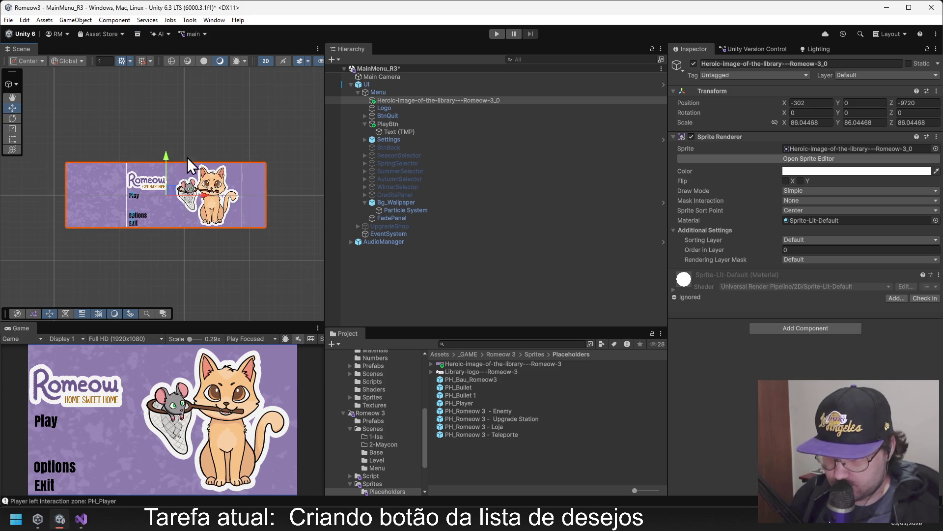
pyautogui.moveTo(168, 158); pyautogui.dragTo(163, 158)
pyautogui.scroll(3, 165, 154)
pyautogui.scroll(1, 157, 156)
pyautogui.scroll(-2, 160, 157)
pyautogui.click(410, 274)
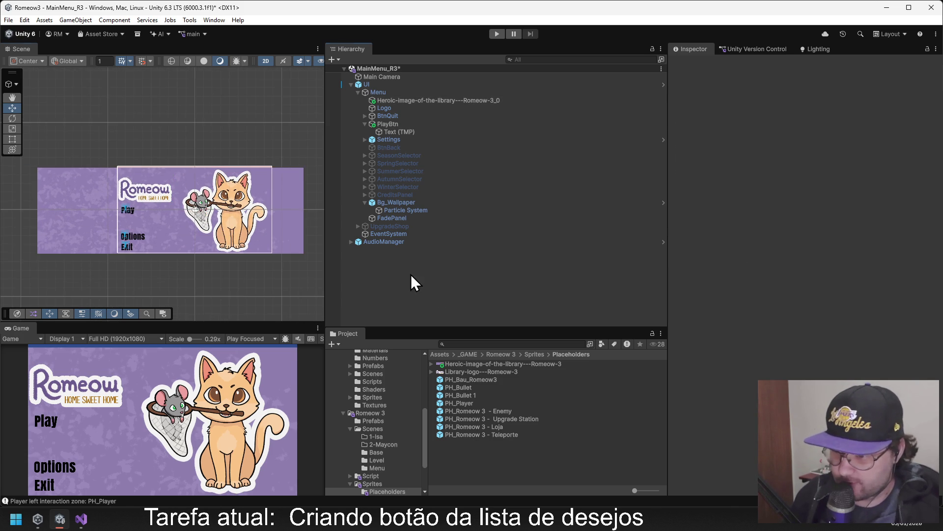
# Save the MainMenu_R3 scene and reselect the Heroic image object.
pyautogui.hotkey('ctrl', 's')
pyautogui.scroll(2, 169, 183)
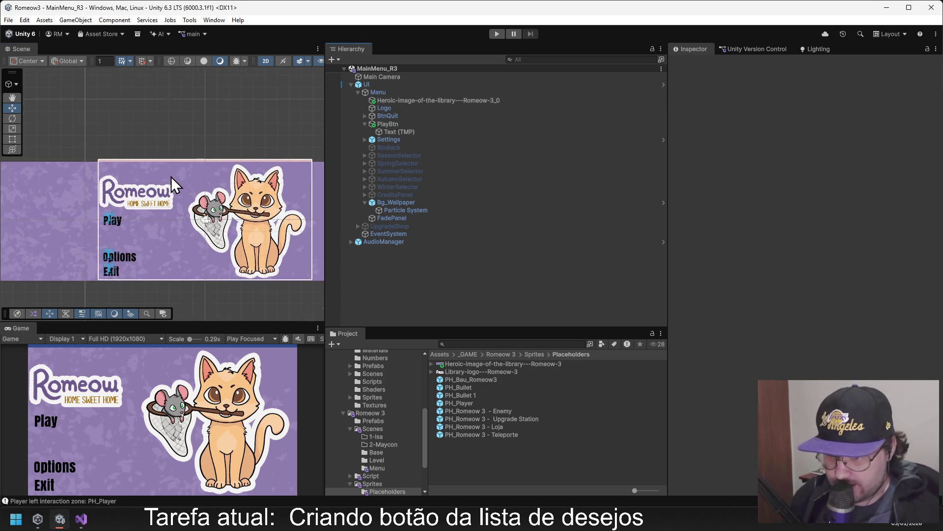
pyautogui.scroll(-1, 171, 176)
pyautogui.click(409, 100)
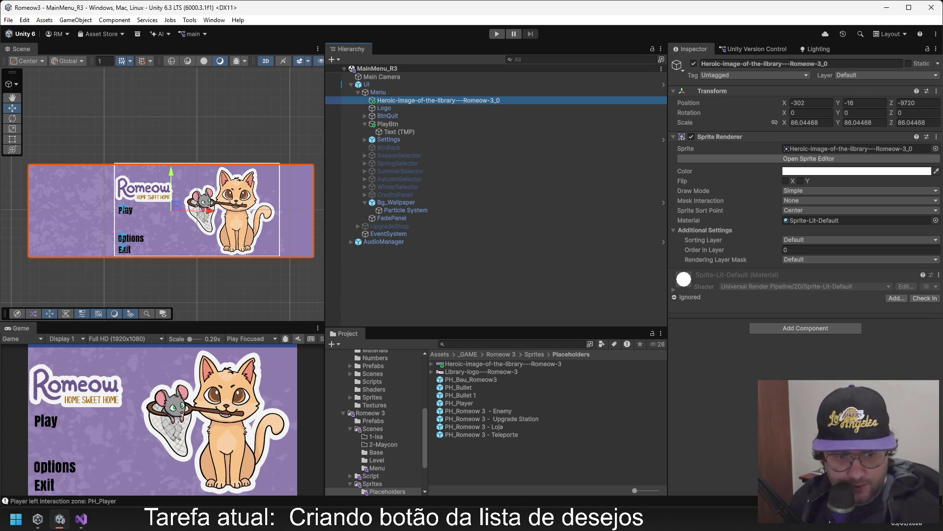
pyautogui.hotkey('alt', 'Tab')
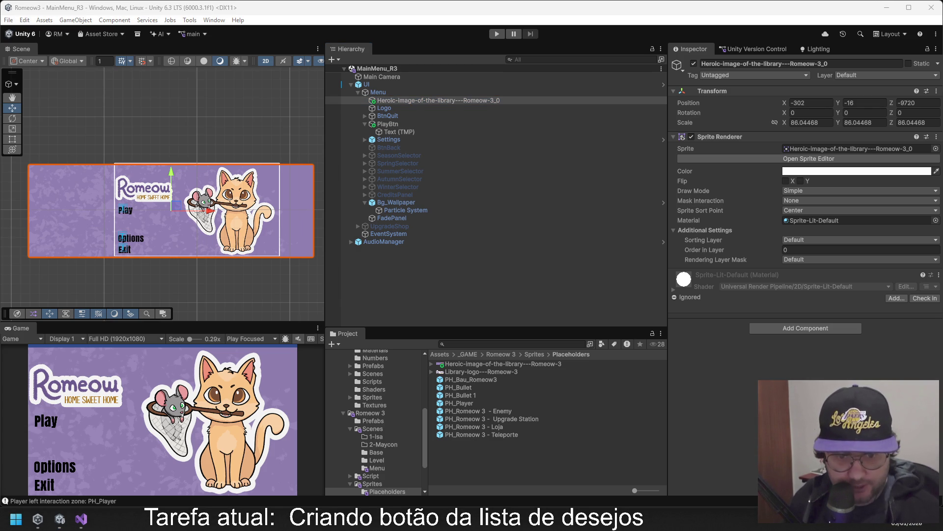
pyautogui.hotkey('alt', 'Tab')
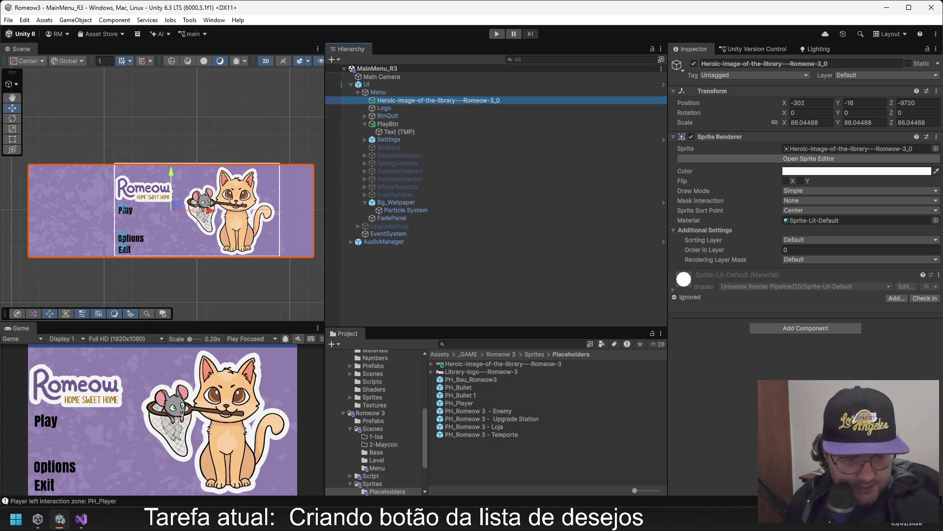
pyautogui.hotkey('alt', 'Tab')
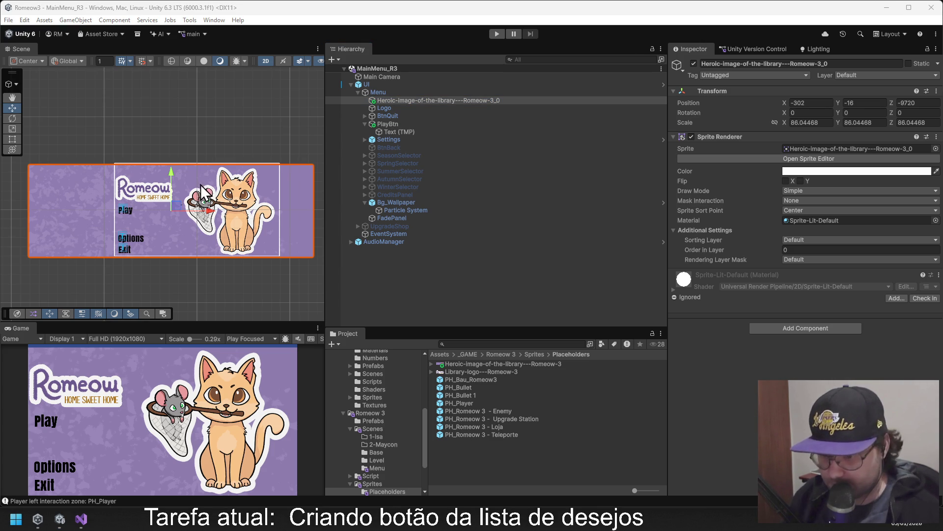
# Stretch the sprite's top edge upward with the Rect Tool to Scale Y 88.63.
pyautogui.click(12, 139)
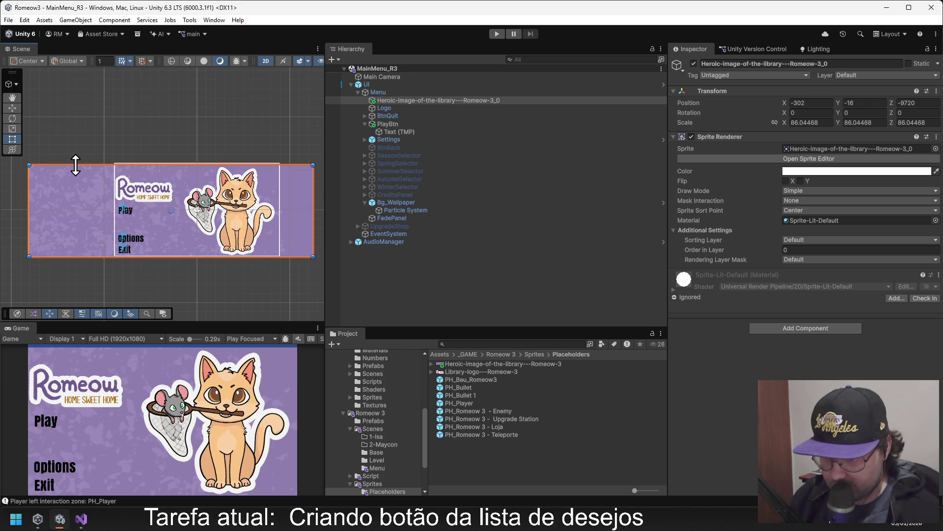
pyautogui.moveTo(75, 166); pyautogui.dragTo(75, 163)
pyautogui.hotkey('ctrl', 'z')
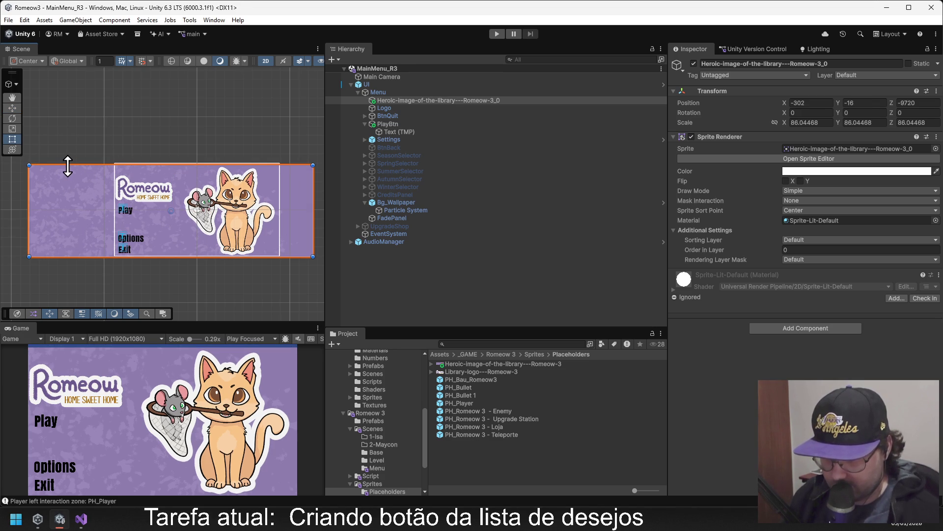
pyautogui.moveTo(66, 165); pyautogui.dragTo(66, 163)
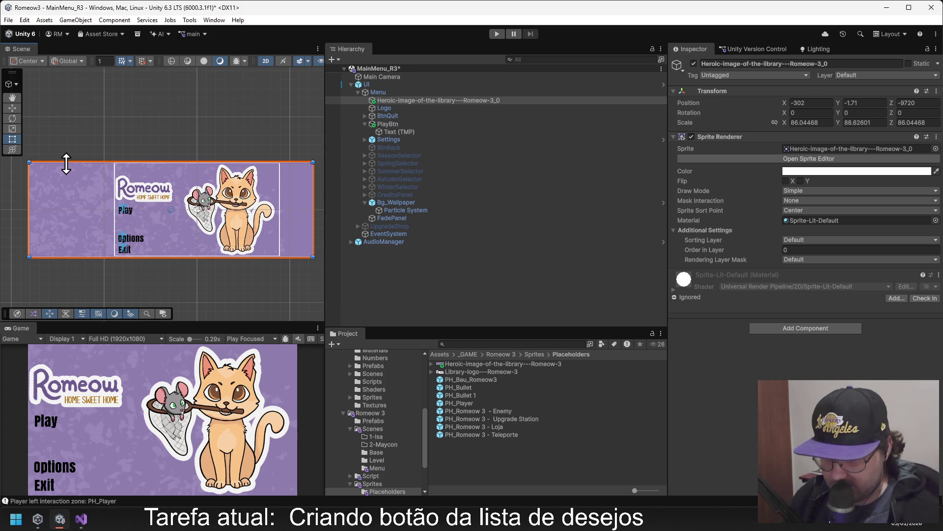
pyautogui.click(486, 274)
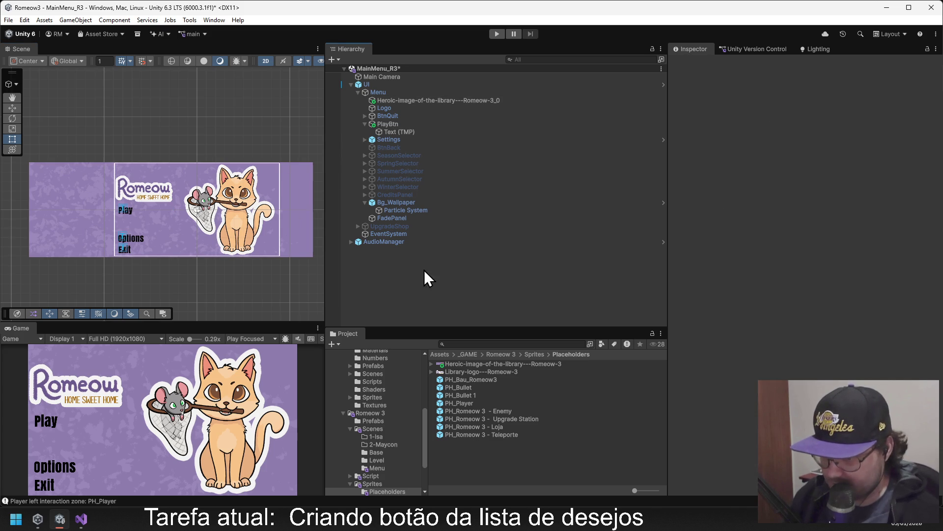
# Inspect the Logo, BtnQuit and library background sprite objects in the Hierarchy.
pyautogui.click(398, 108)
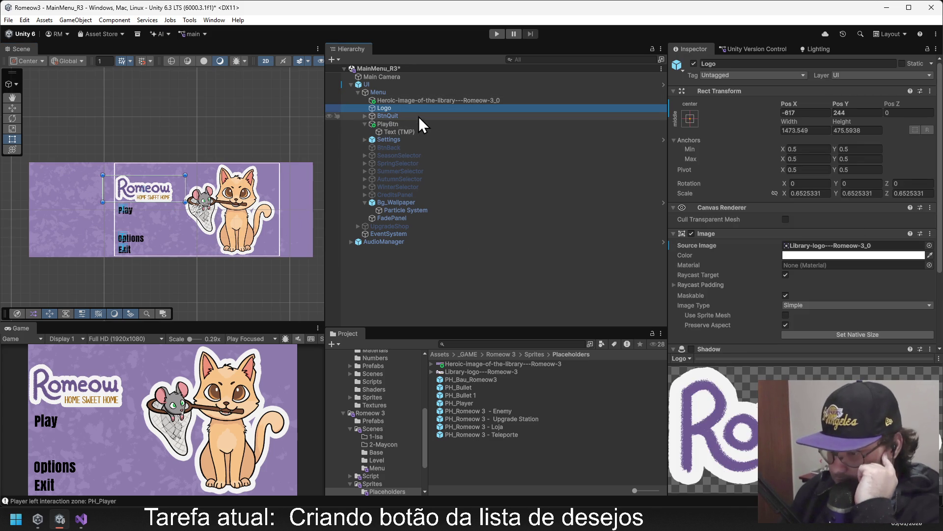
pyautogui.click(419, 117)
pyautogui.scroll(-3, 824, 225)
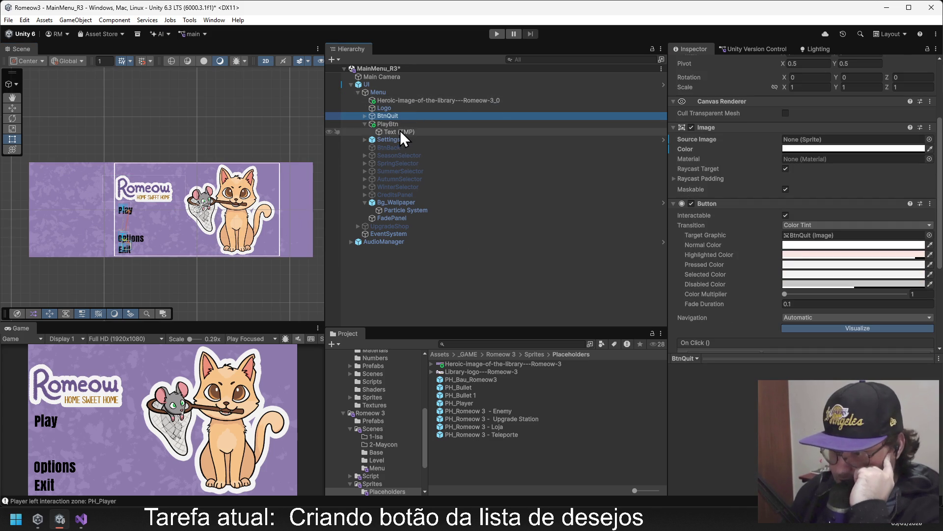
pyautogui.click(400, 101)
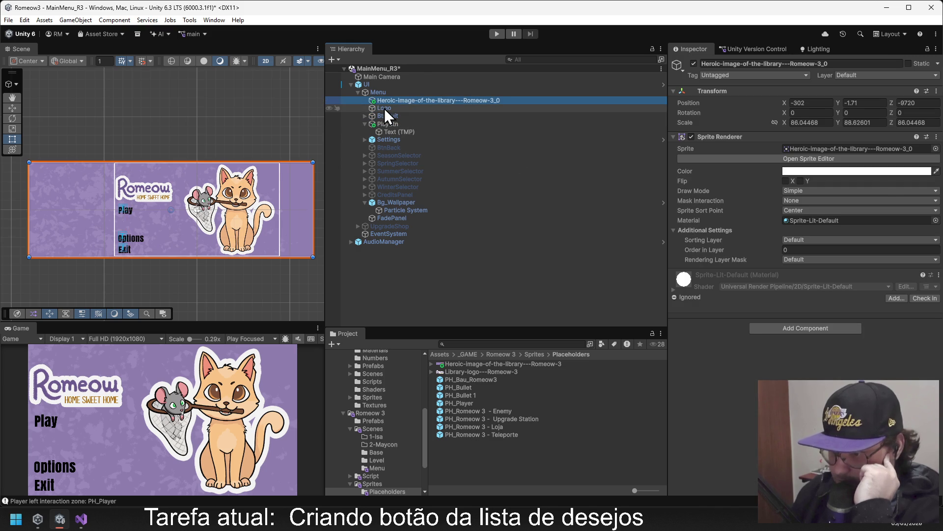
pyautogui.click(384, 108)
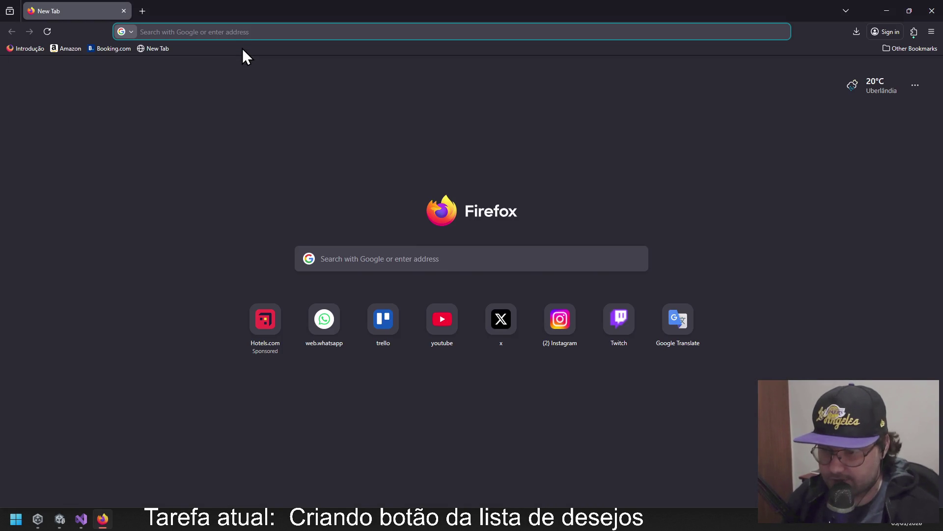
# Search YouTube for 'code monkey c#'.
pyautogui.write('youtube.com')
pyautogui.click(243, 48)
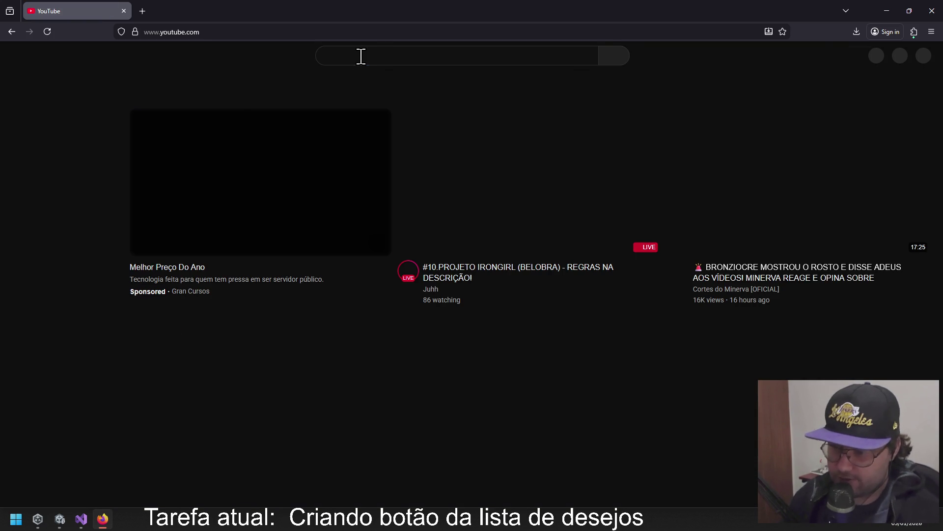
pyautogui.click(361, 56)
pyautogui.write('code monkey')
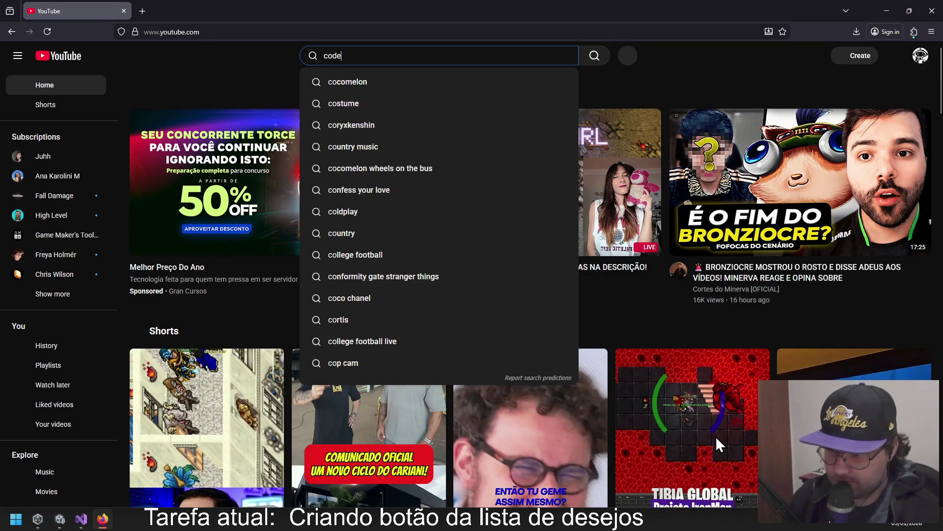
pyautogui.write(' c#')
pyautogui.press('Return')
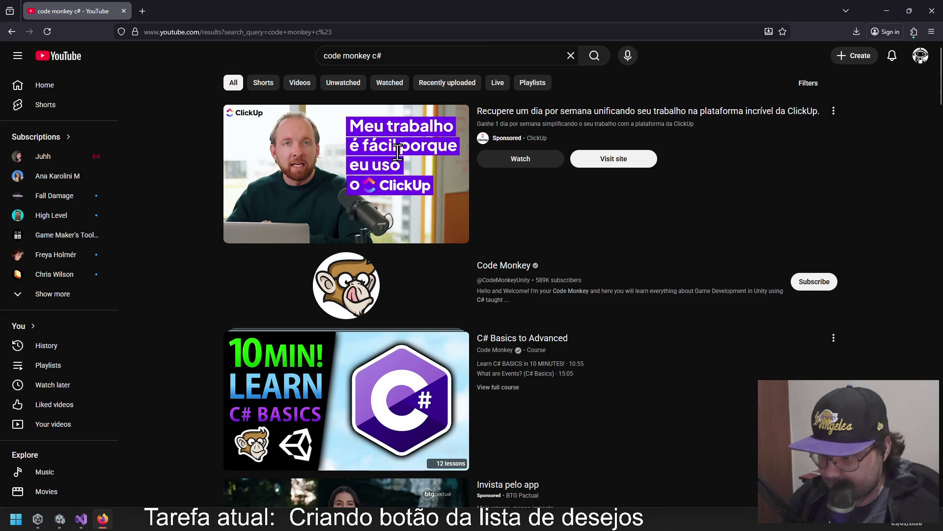
# Open the Learn C# BASICS in 10 MINUTES video, then mute and pause it.
pyautogui.scroll(-2, 174, 238)
pyautogui.scroll(-1, 171, 238)
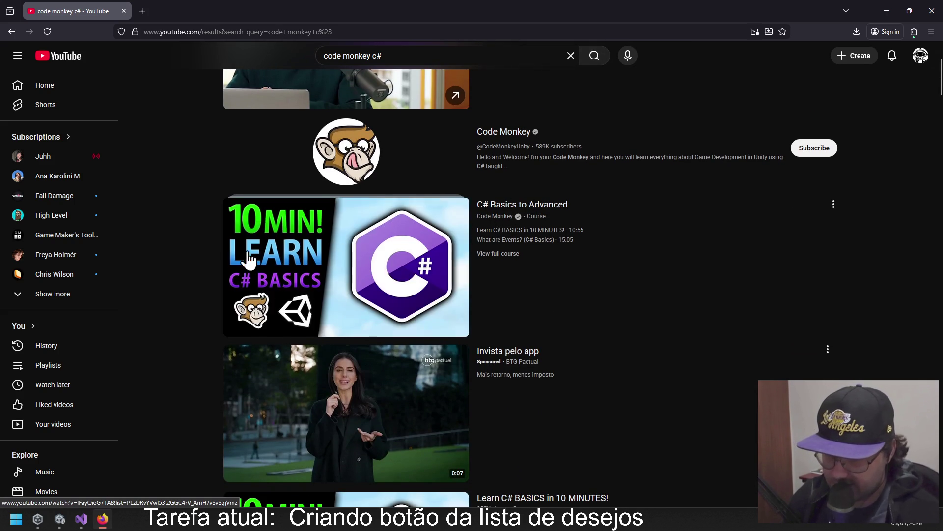
pyautogui.click(333, 254)
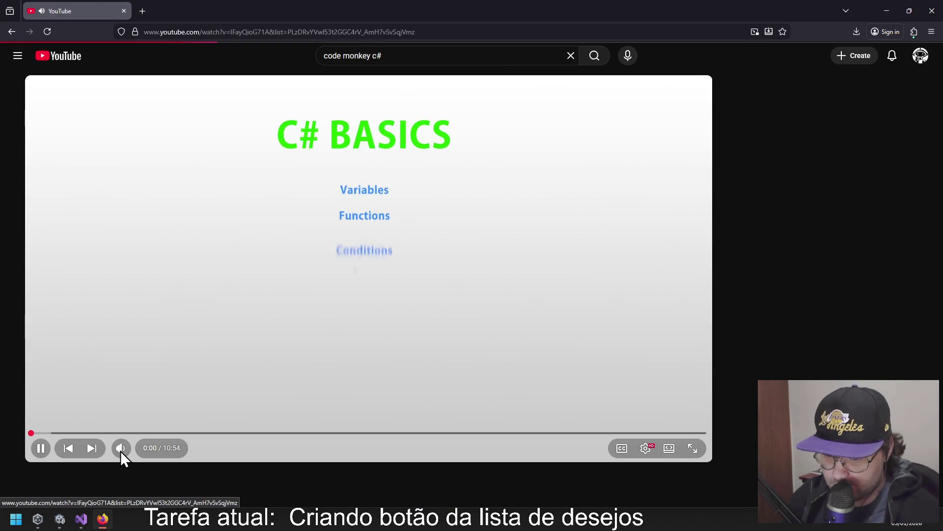
pyautogui.click(121, 450)
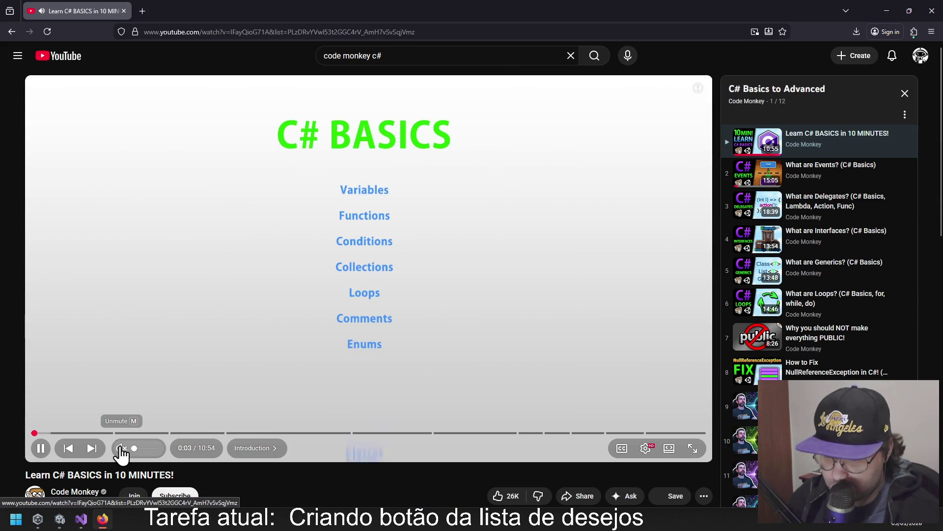
pyautogui.click(552, 293)
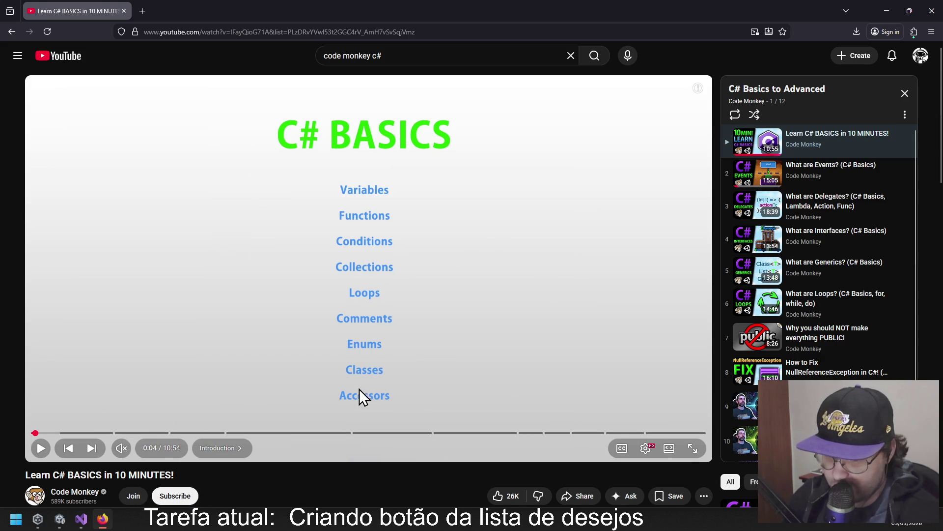
pyautogui.scroll(-2, 242, 385)
pyautogui.scroll(-2, 220, 397)
pyautogui.scroll(3, 214, 403)
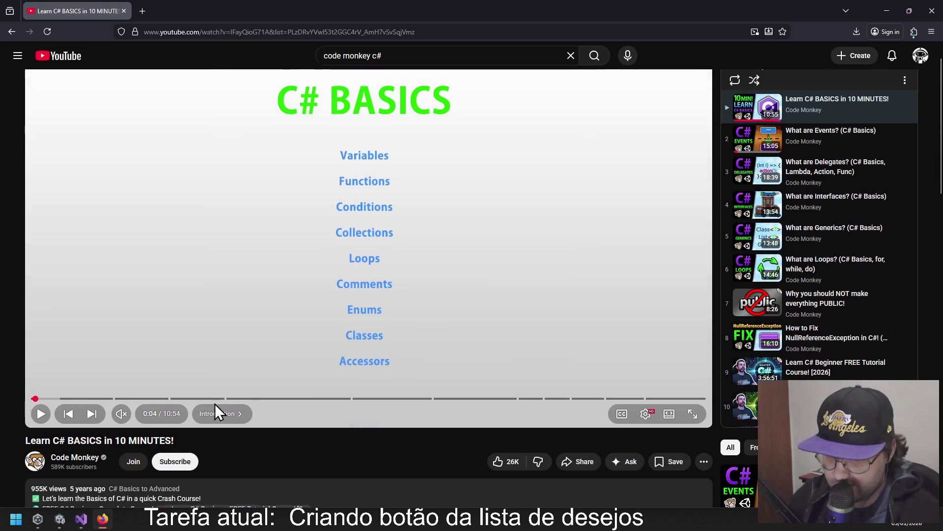
# Go back to the YouTube home page and close Firefox.
pyautogui.click(332, 32)
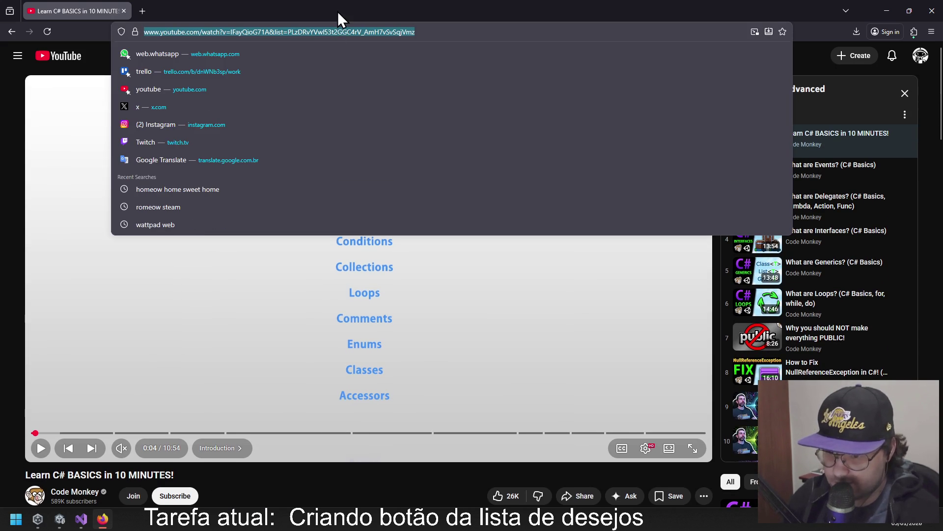
pyautogui.press('Escape')
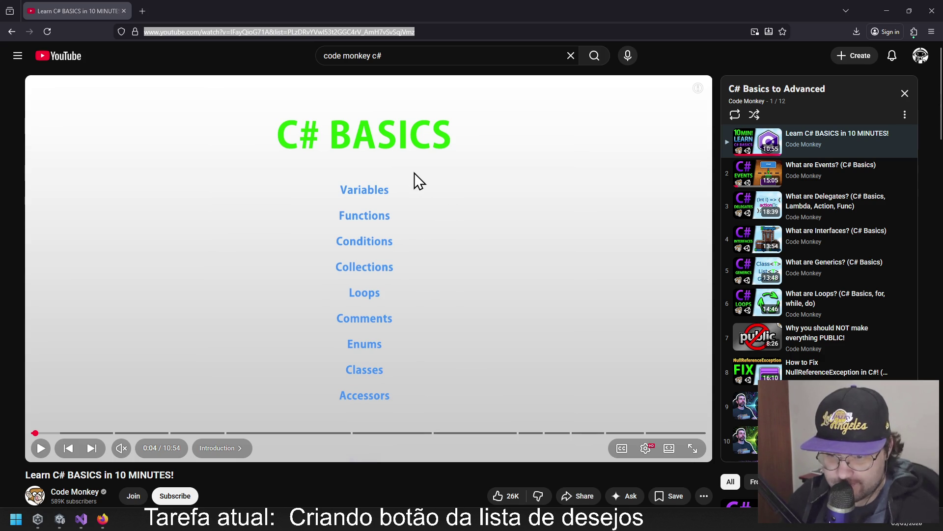
pyautogui.scroll(-1, 816, 246)
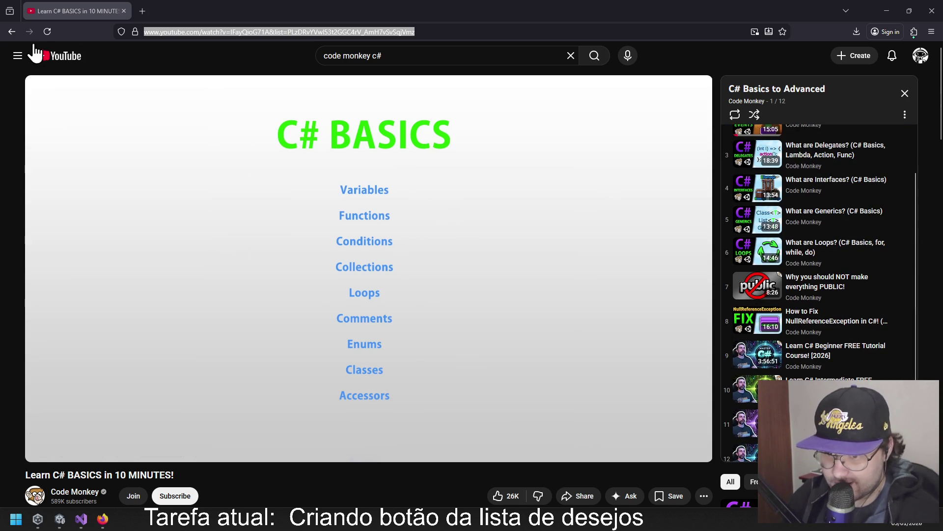
pyautogui.click(11, 31)
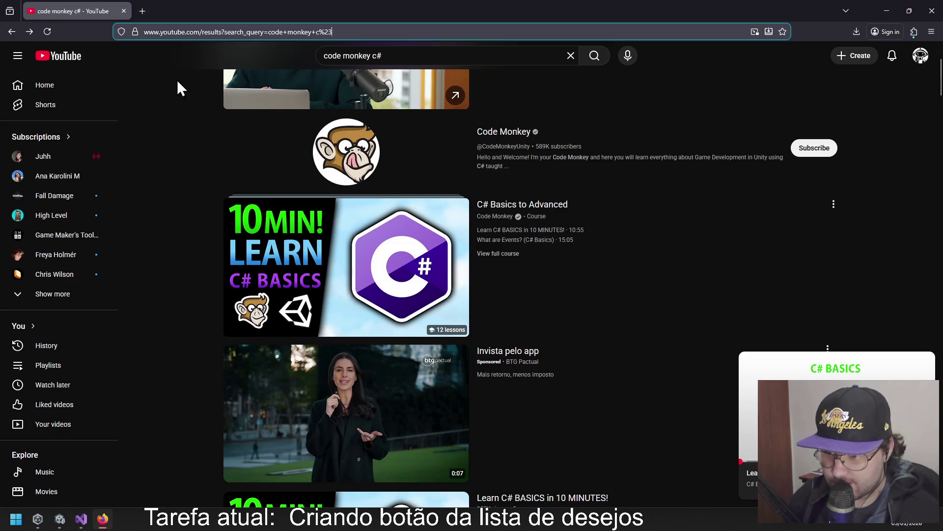
pyautogui.click(12, 31)
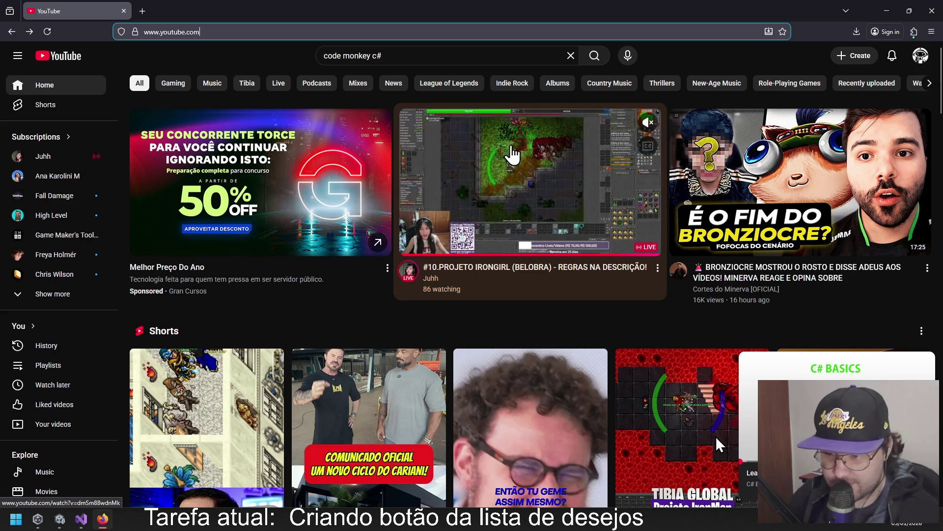
pyautogui.click(928, 16)
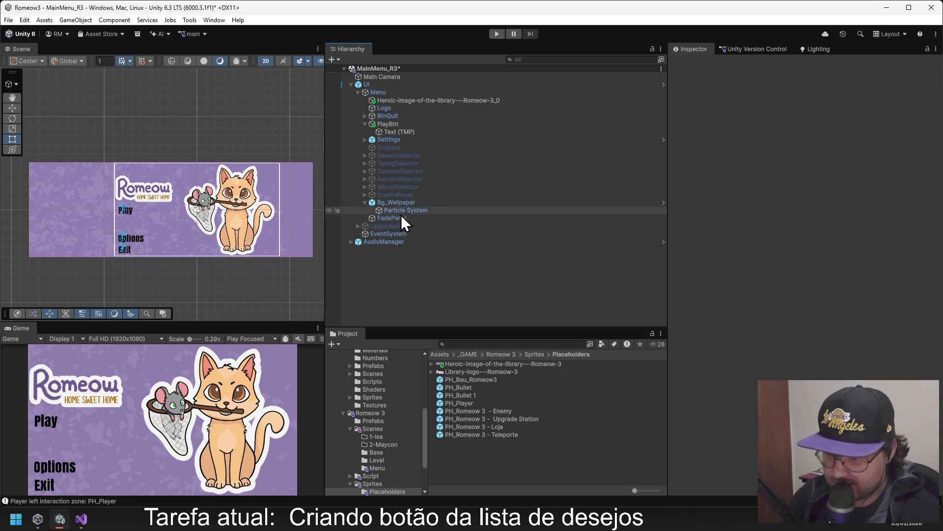
# Undo the last change and frame the Logo object in the Scene view.
pyautogui.click(403, 101)
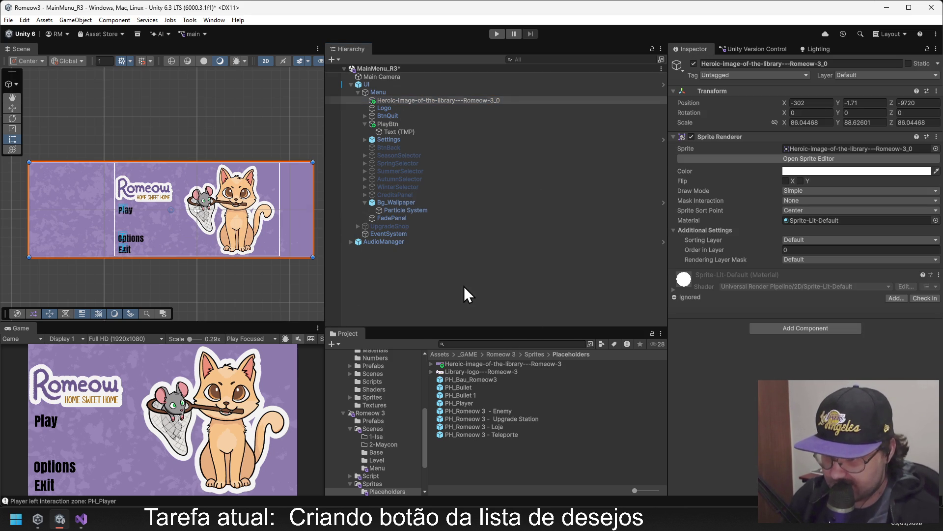
pyautogui.hotkey('ctrl', 'z')
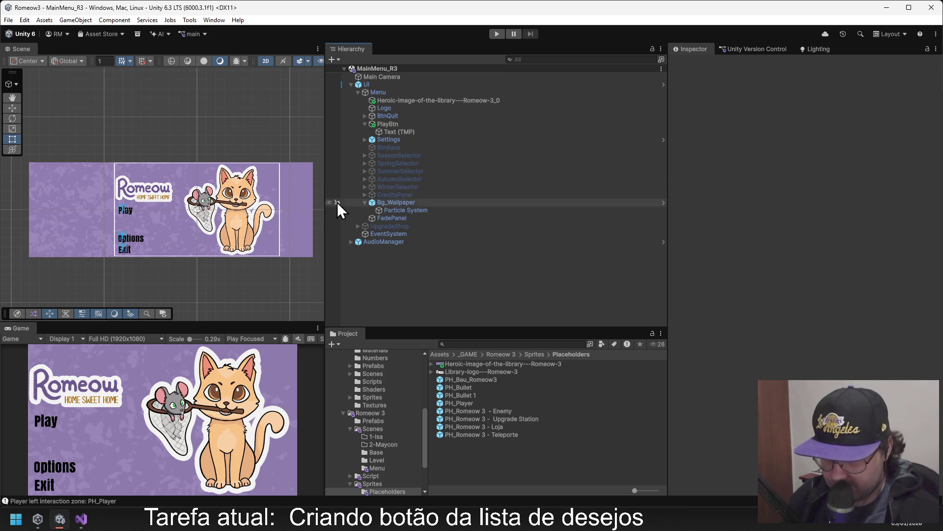
pyautogui.click(387, 110)
pyautogui.moveTo(389, 125); pyautogui.dragTo(391, 115)
pyautogui.click(399, 107)
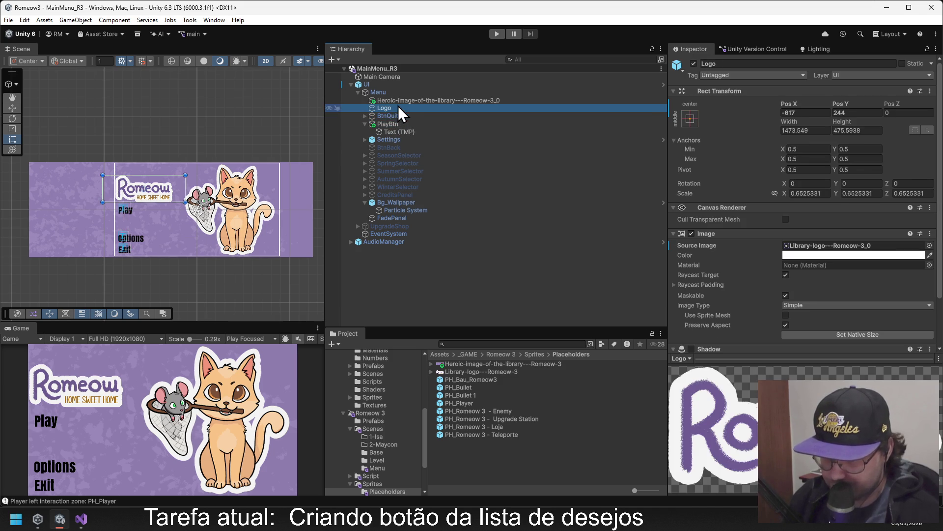
pyautogui.press('f')
# Enlarge the logo from its top-right corner and shift it slightly right.
pyautogui.click(14, 108)
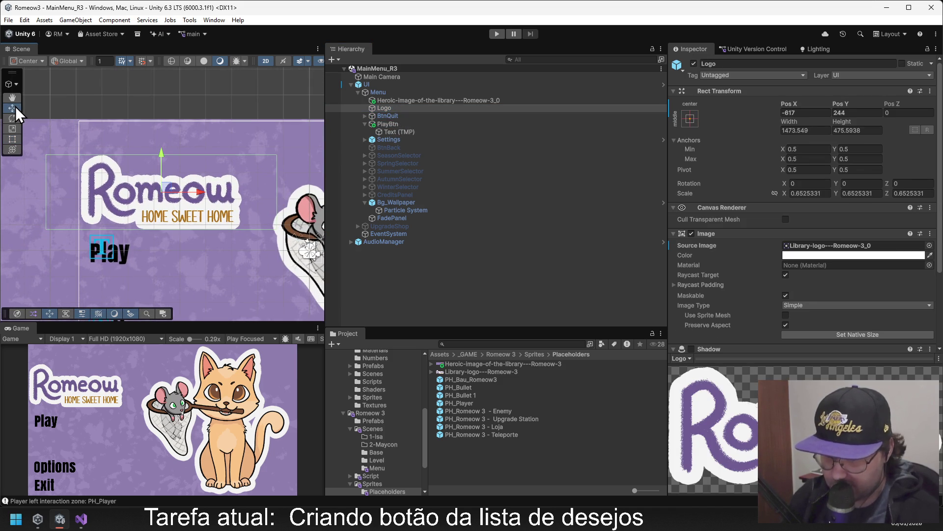
pyautogui.click(12, 140)
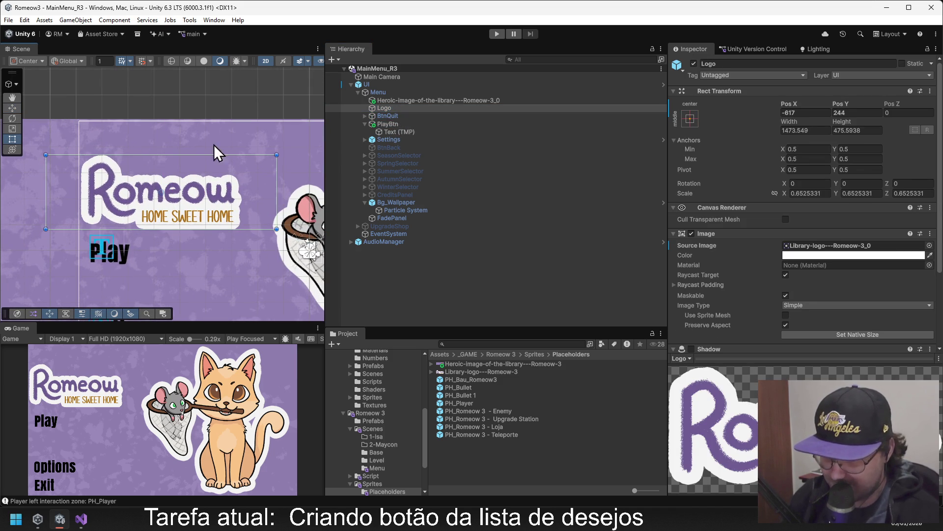
pyautogui.moveTo(277, 153); pyautogui.dragTo(296, 138)
pyautogui.click(13, 108)
pyautogui.moveTo(215, 185); pyautogui.dragTo(225, 178)
# Shrink the logo slightly, raise it a little, and save the scene.
pyautogui.click(12, 139)
pyautogui.moveTo(305, 138); pyautogui.dragTo(303, 143)
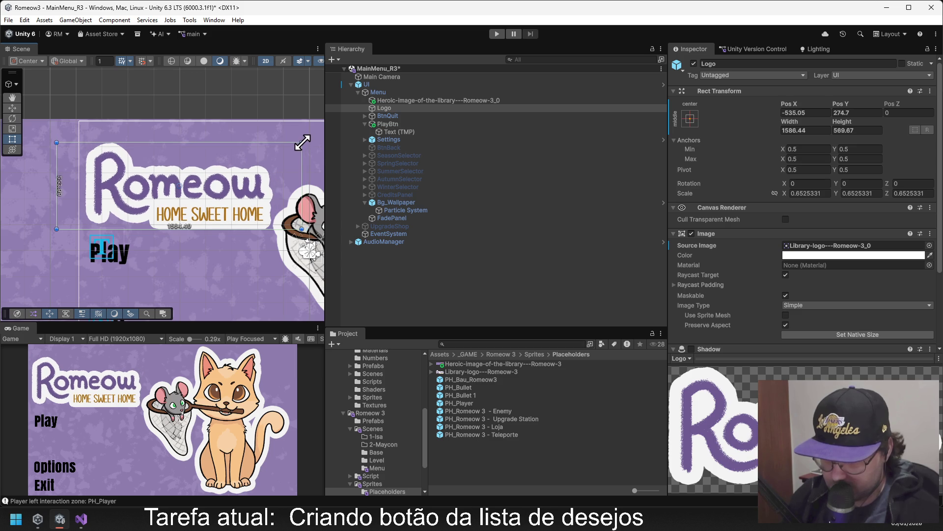
pyautogui.click(12, 107)
pyautogui.moveTo(178, 146); pyautogui.dragTo(179, 141)
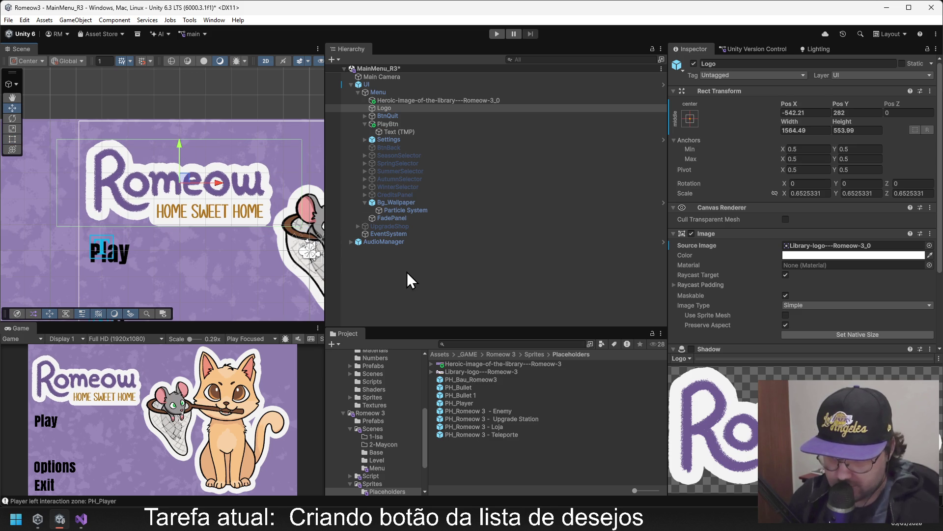
pyautogui.click(407, 272)
pyautogui.hotkey('ctrl', 's')
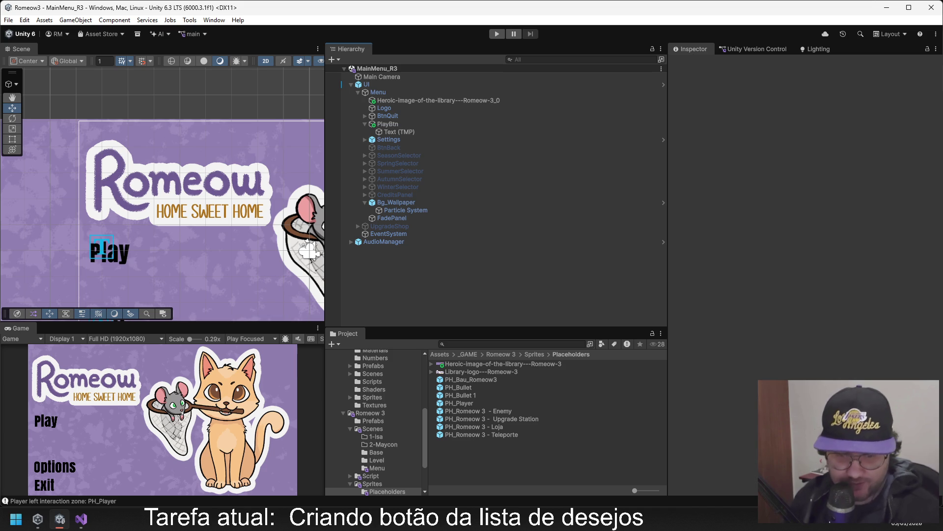
pyautogui.click(417, 101)
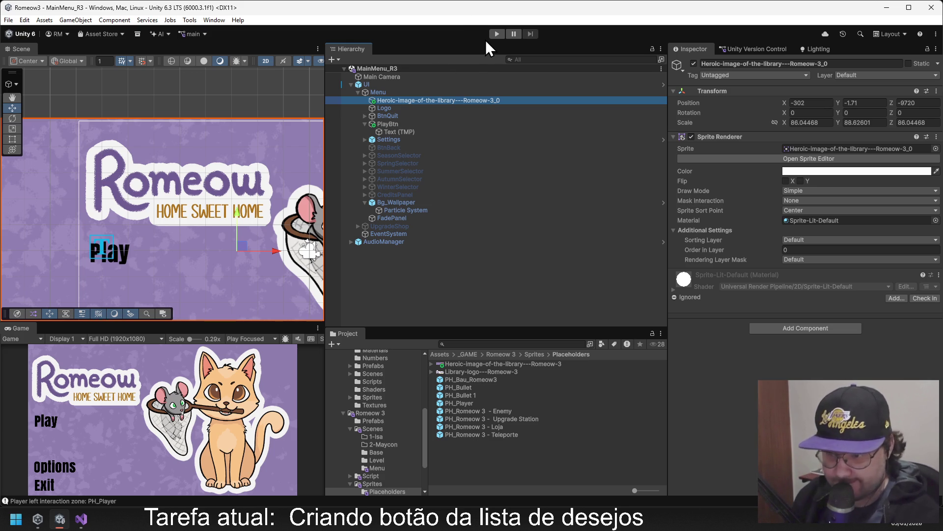
# Rename the background sprite object to PH_Background_R3 in the Inspector, then save the scene.
pyautogui.click(743, 63)
pyautogui.click(782, 63)
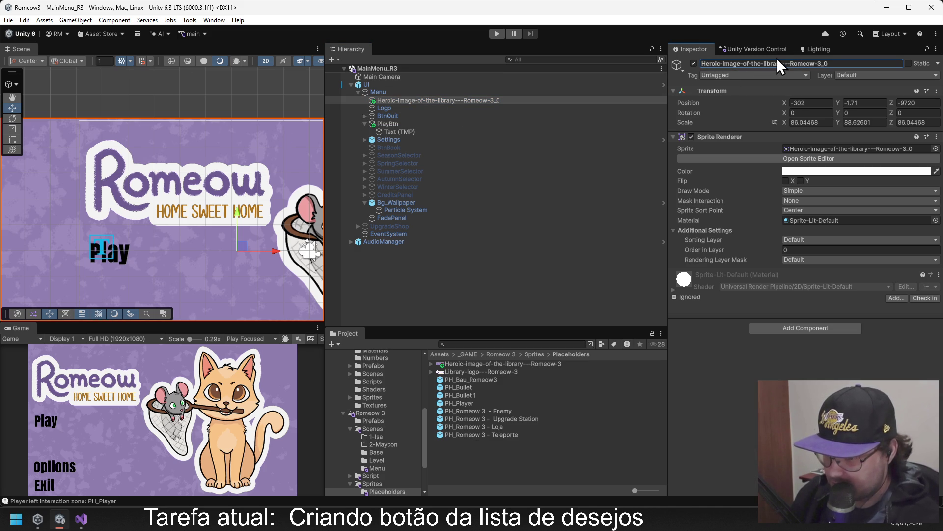
pyautogui.scroll(-4, 221, 116)
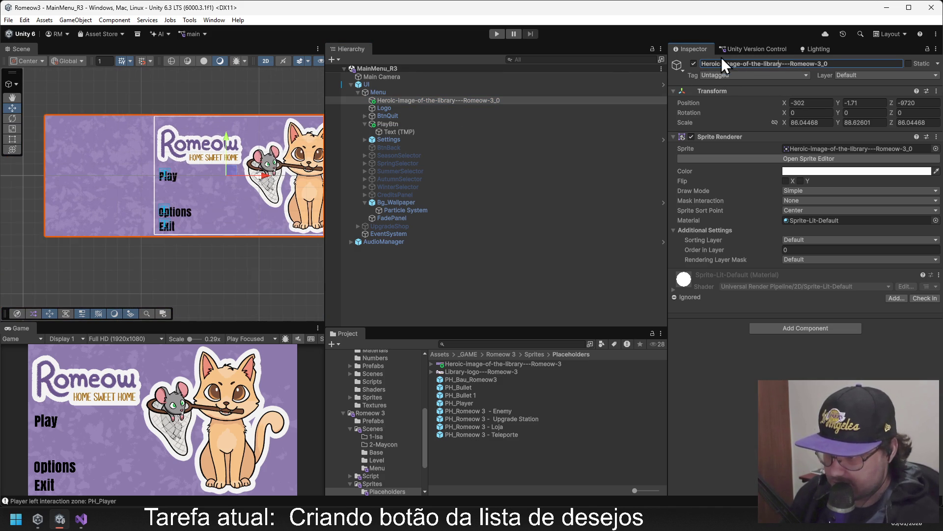
pyautogui.click(838, 63)
pyautogui.tripleClick(701, 63)
pyautogui.press('BackSpace')
pyautogui.write('Background')
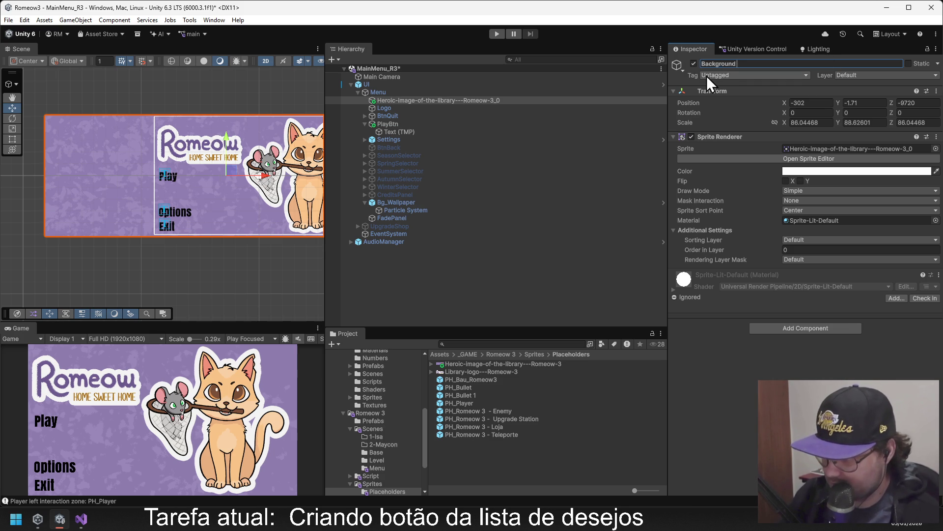
pyautogui.write('_R3')
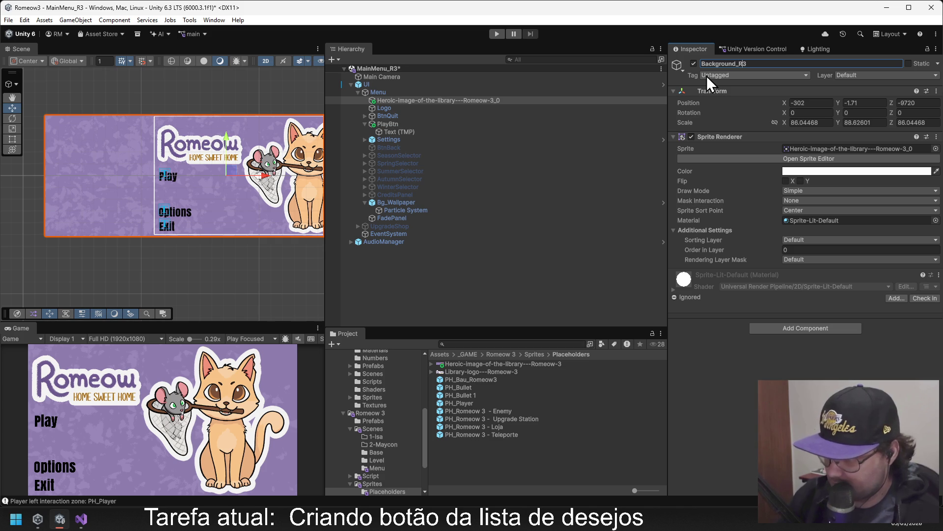
pyautogui.press('Home')
pyautogui.write('PH_')
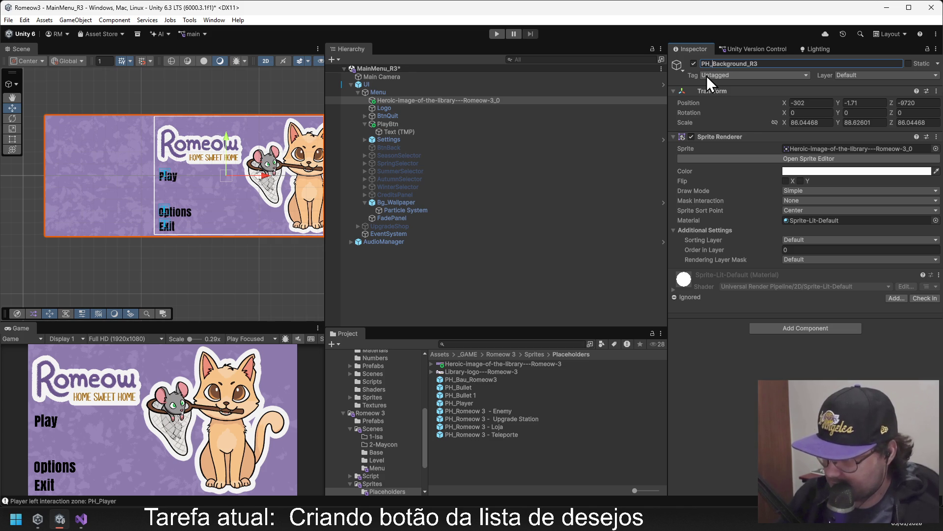
pyautogui.press('Return')
pyautogui.click(442, 296)
pyautogui.hotkey('ctrl', 's')
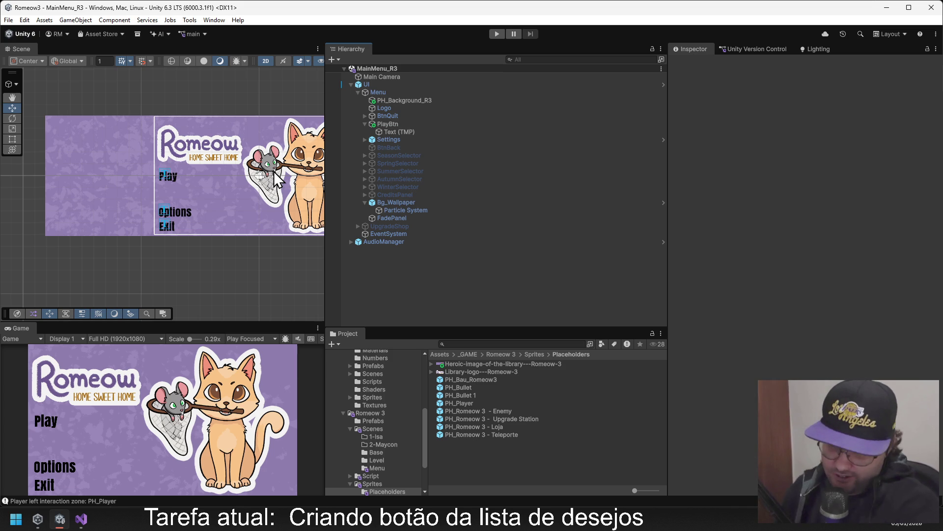
# Drag PH_Background_R3 along the X axis to position -254.
pyautogui.scroll(-3, 274, 173)
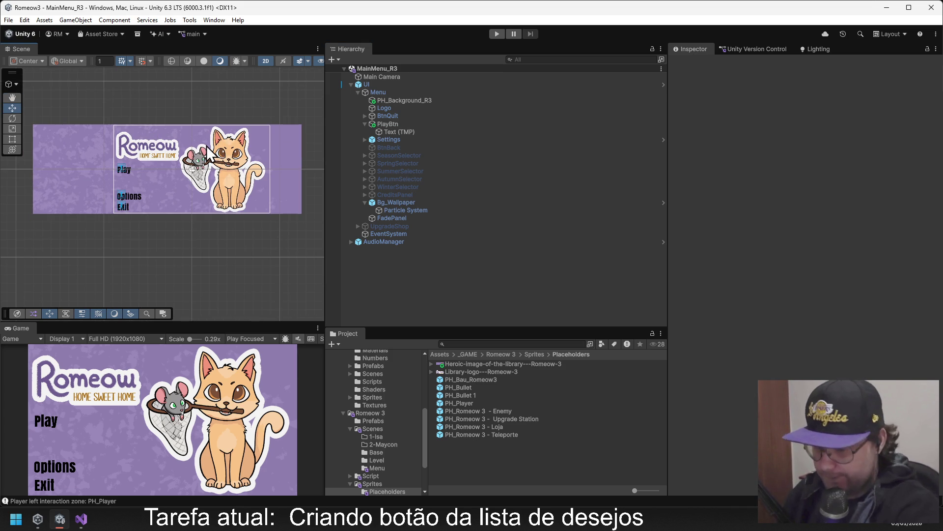
pyautogui.click(410, 102)
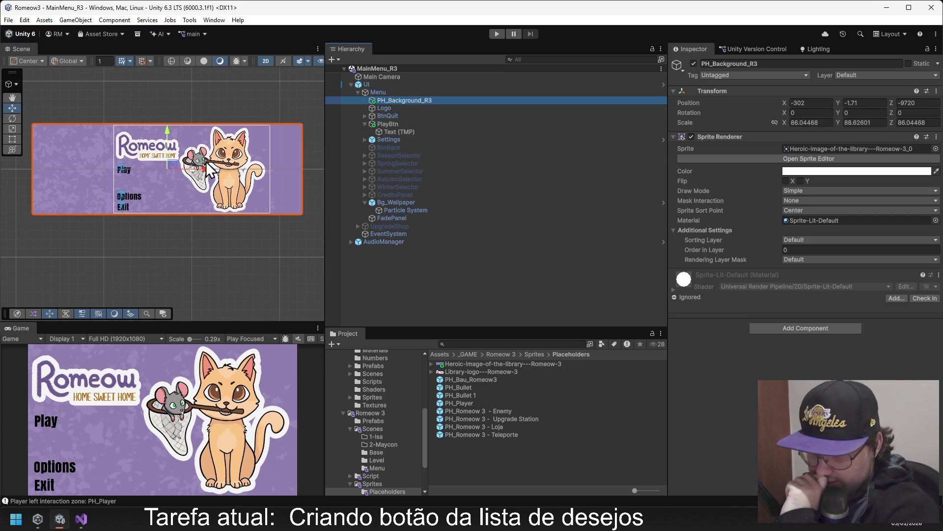
pyautogui.moveTo(208, 169); pyautogui.dragTo(212, 169)
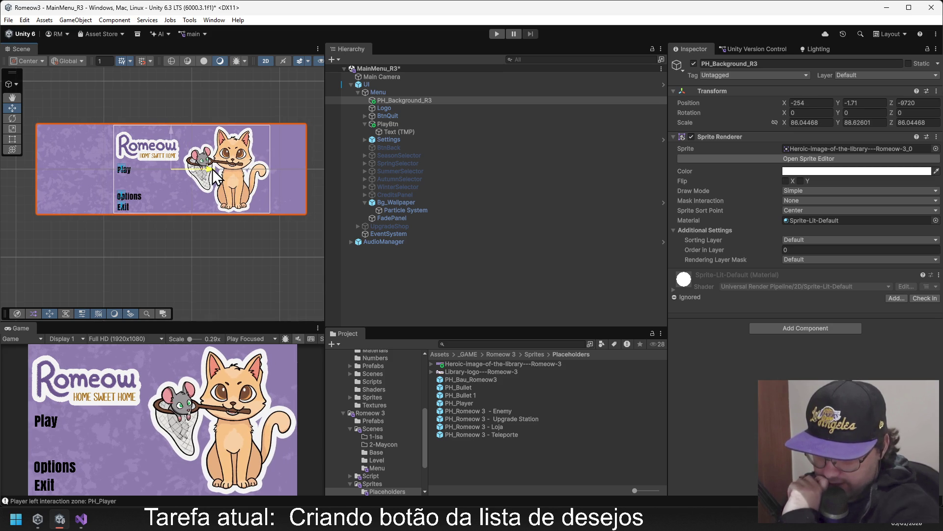
pyautogui.click(480, 268)
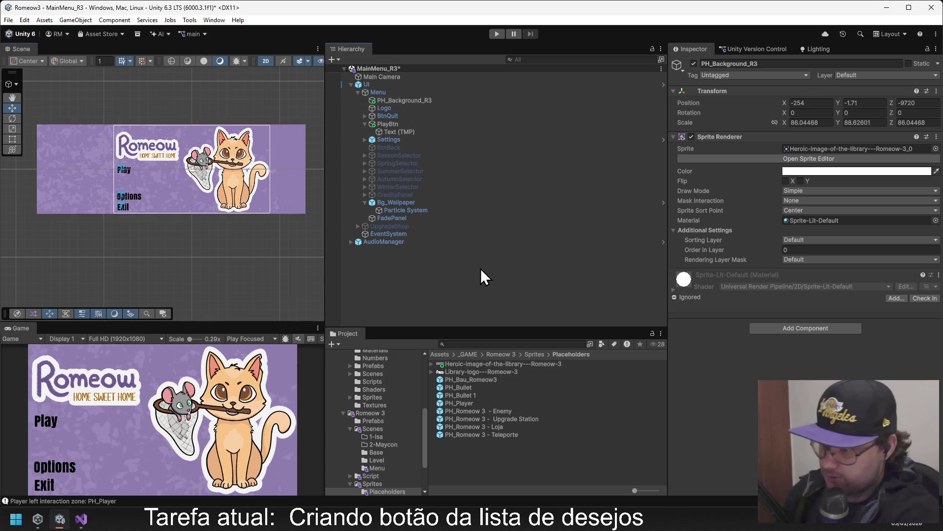
# Check in all pending Version Control changes, saving the modified scene, as changeset 78.
pyautogui.click(751, 49)
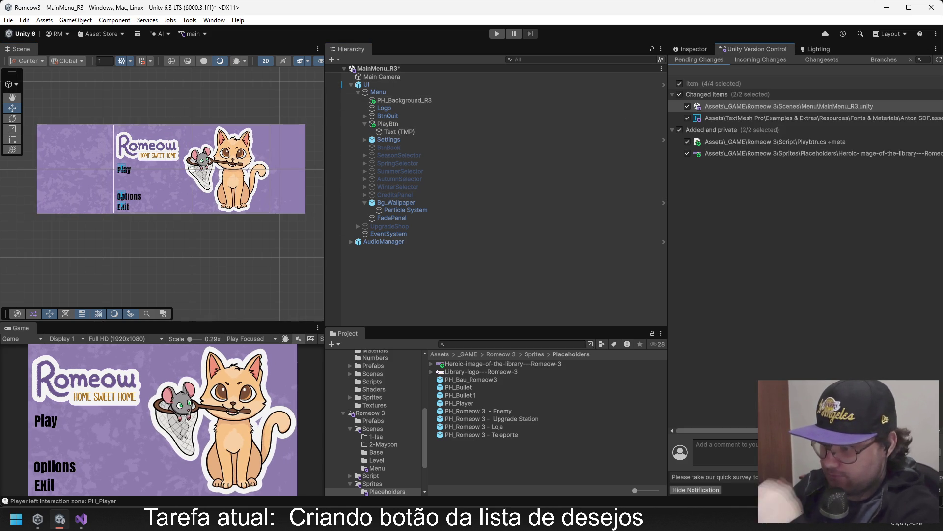
pyautogui.click(909, 455)
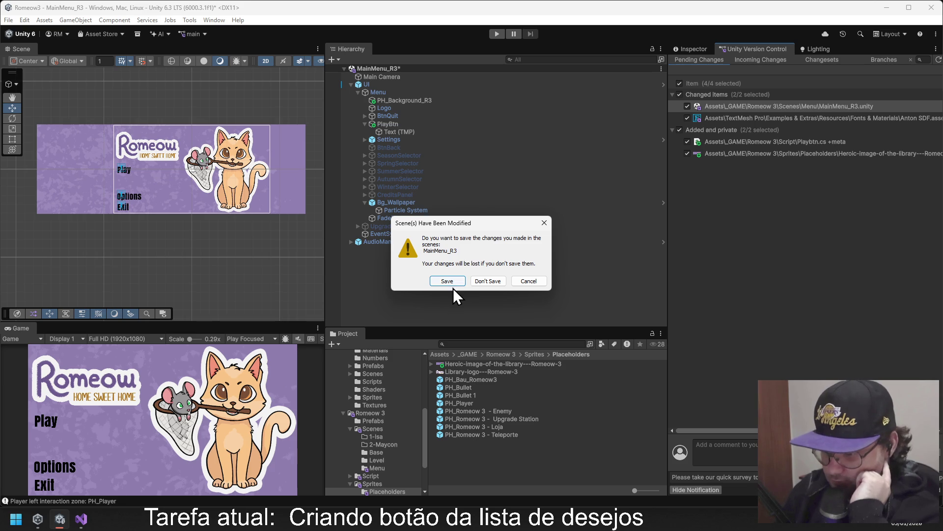
pyautogui.click(450, 280)
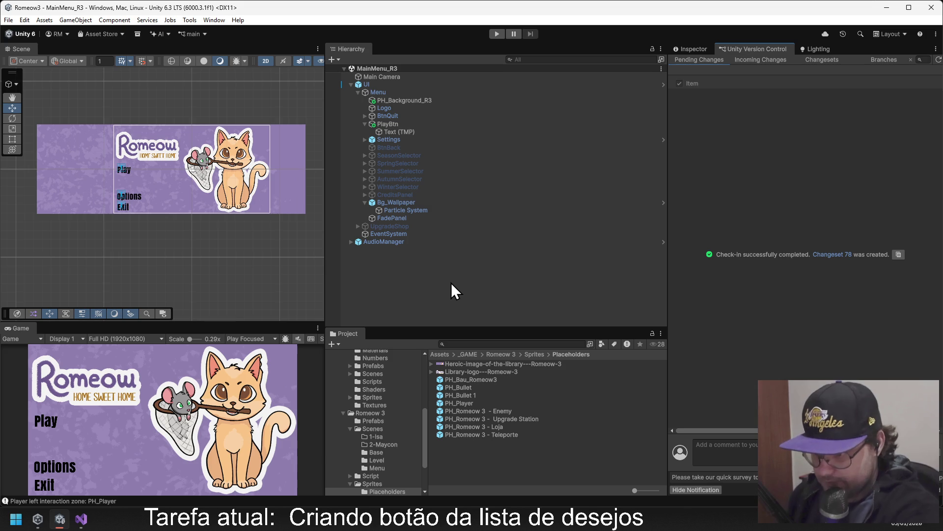
pyautogui.click(388, 101)
# Select PlayBtn and flip between its Inspector and the version control changes.
pyautogui.click(396, 124)
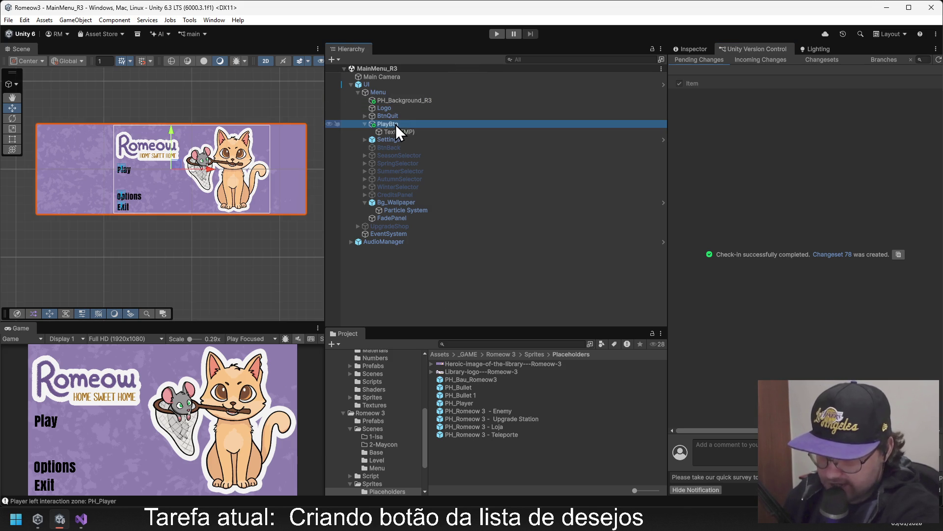
pyautogui.click(694, 52)
pyautogui.click(747, 51)
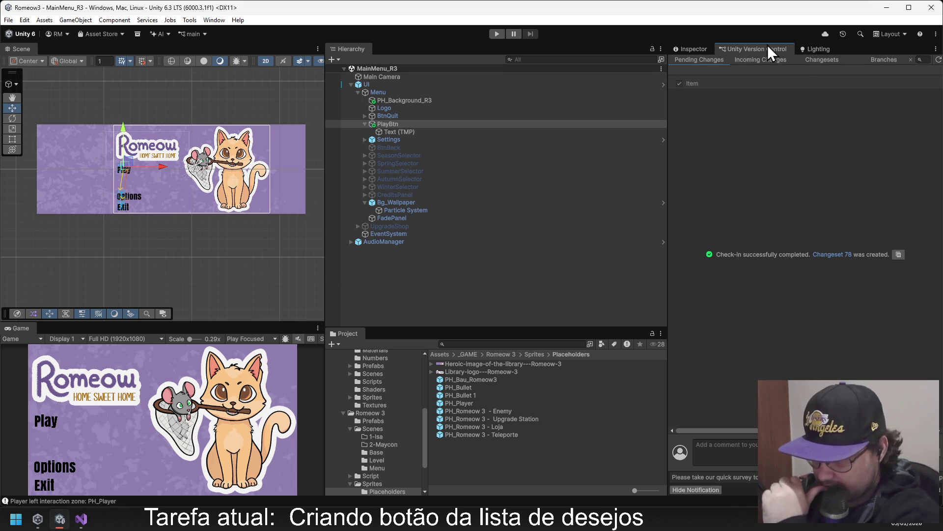
pyautogui.click(695, 48)
pyautogui.click(737, 49)
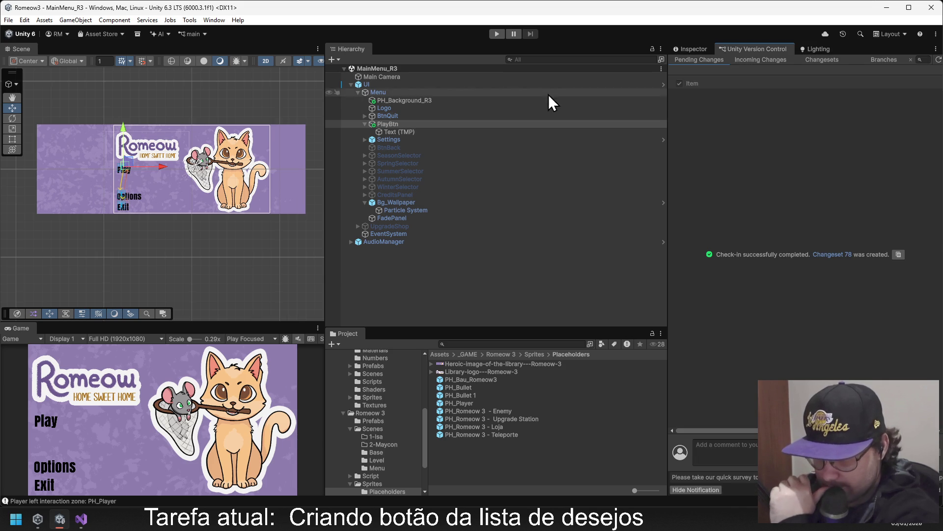
# Inspect PH_Background_R3, then collapse and re-expand the Menu object's children.
pyautogui.click(410, 102)
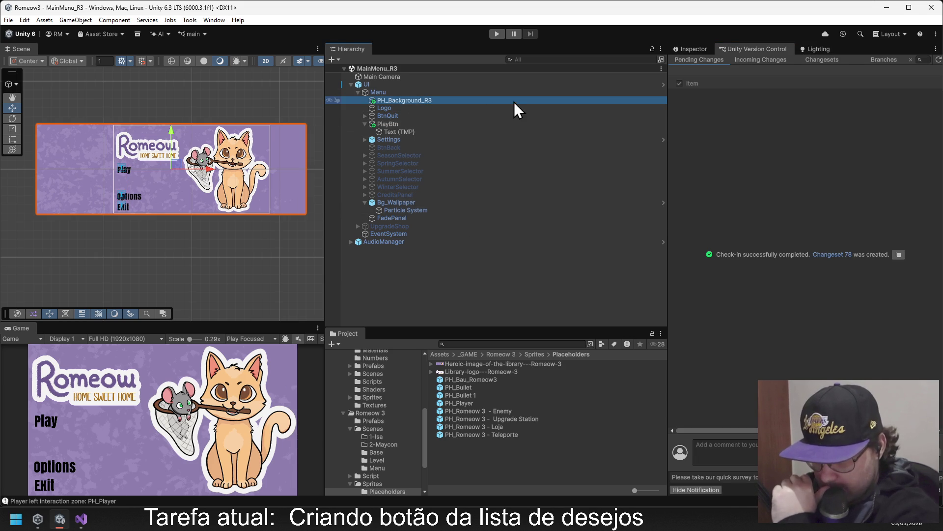
pyautogui.click(686, 50)
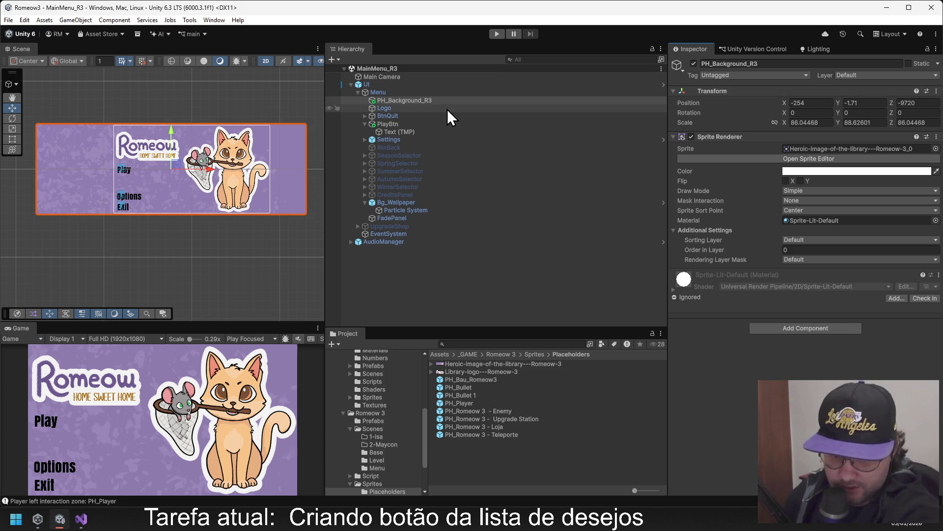
pyautogui.click(395, 285)
pyautogui.click(358, 92)
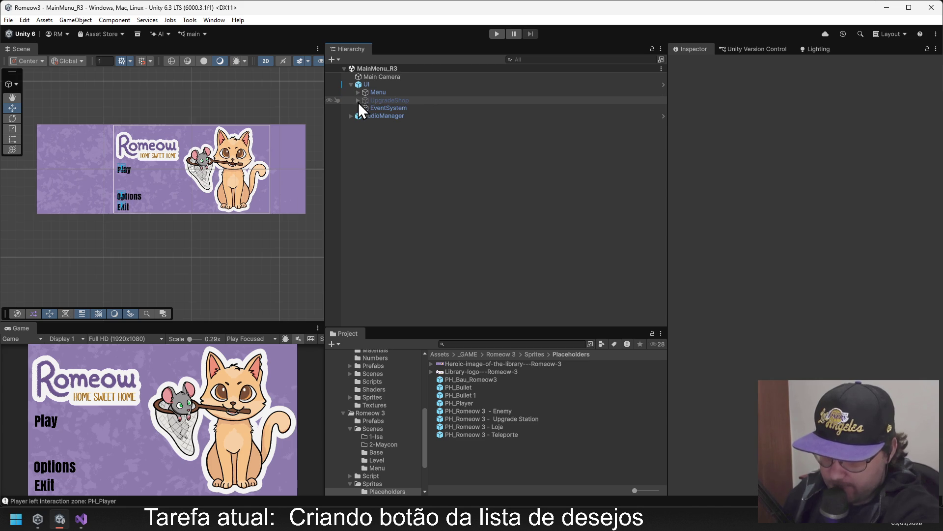
pyautogui.click(357, 92)
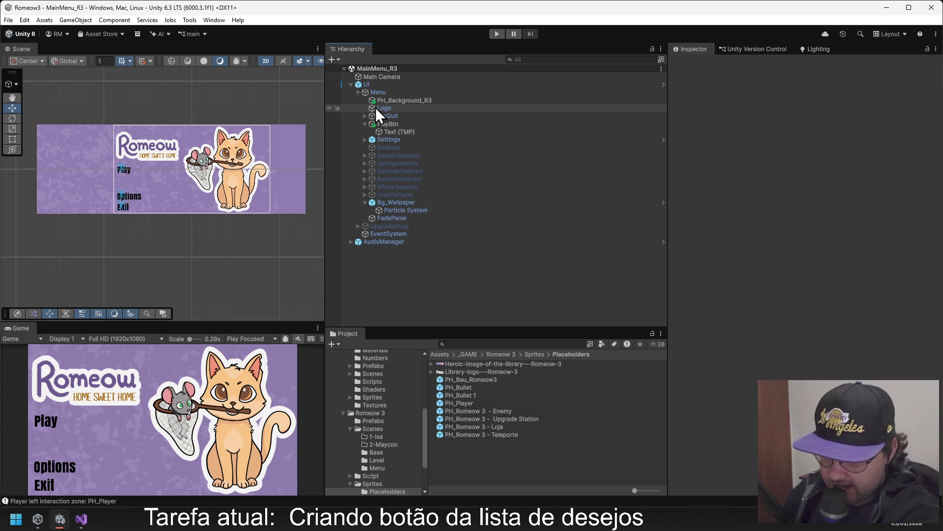
# Reselect PlayBtn and compare its Inspector with PH_Background_R3's.
pyautogui.click(405, 123)
pyautogui.click(749, 51)
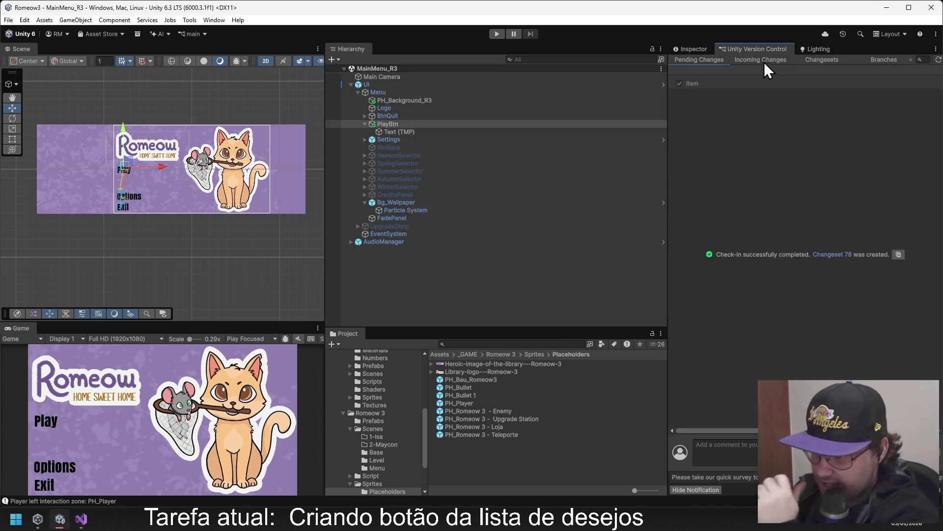
pyautogui.click(695, 49)
pyautogui.click(400, 102)
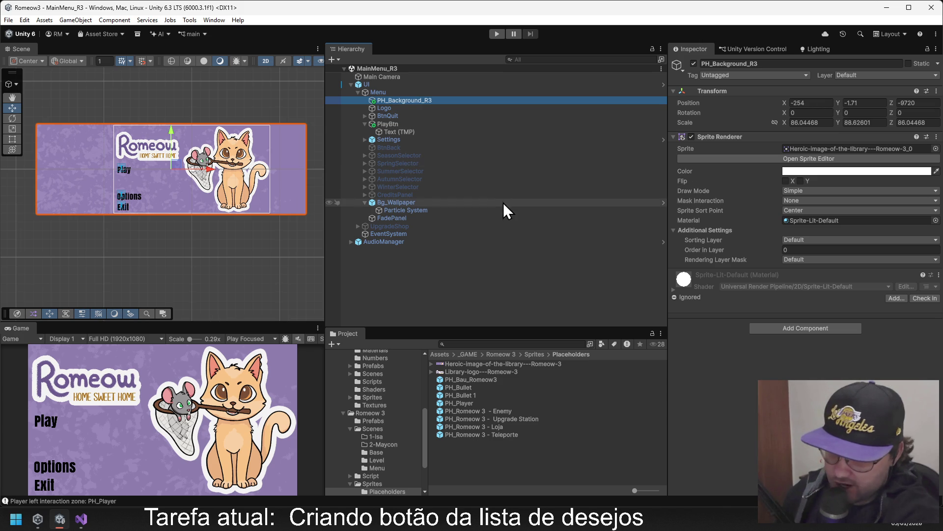
pyautogui.click(408, 125)
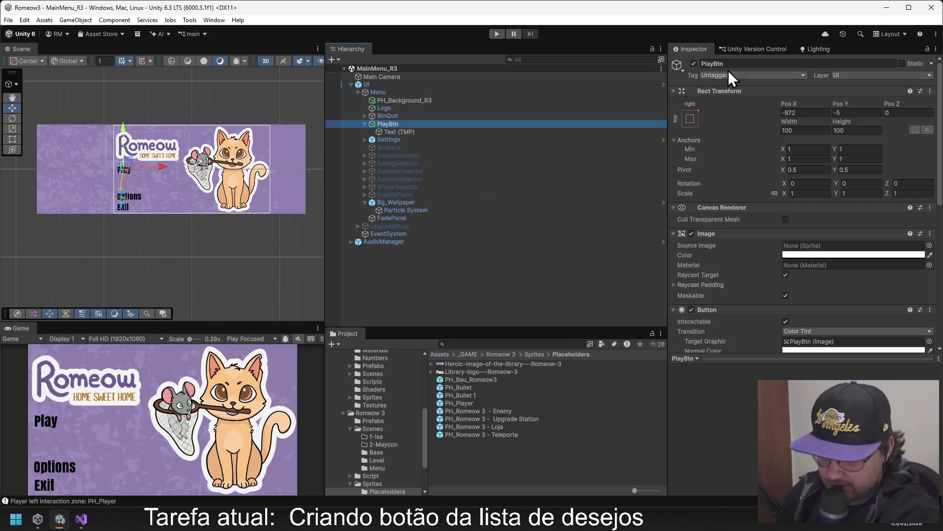
pyautogui.click(742, 49)
pyautogui.click(698, 49)
pyautogui.click(736, 47)
pyautogui.click(710, 49)
# Alternate between the Inspector and version control changes while checking PH_Background_R3's properties.
pyautogui.click(720, 48)
pyautogui.click(683, 48)
pyautogui.click(736, 50)
pyautogui.click(688, 48)
pyautogui.click(742, 48)
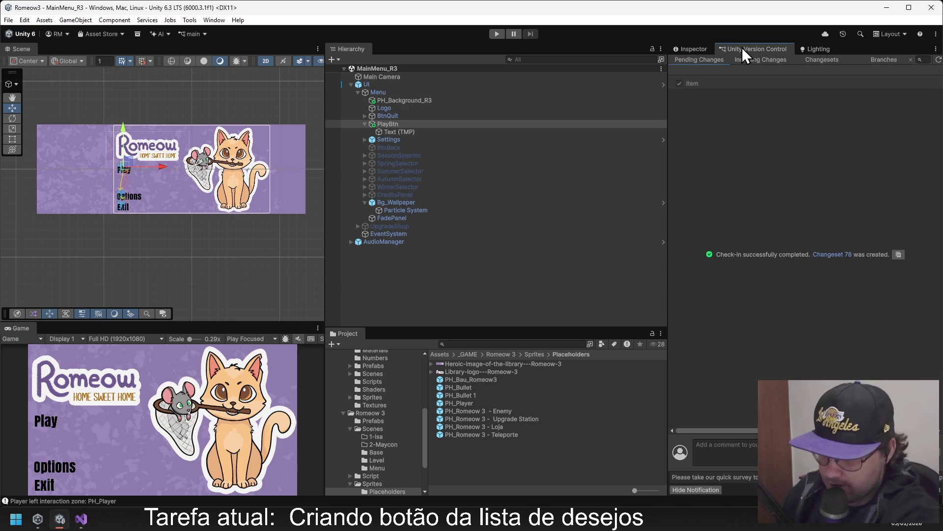
pyautogui.click(416, 99)
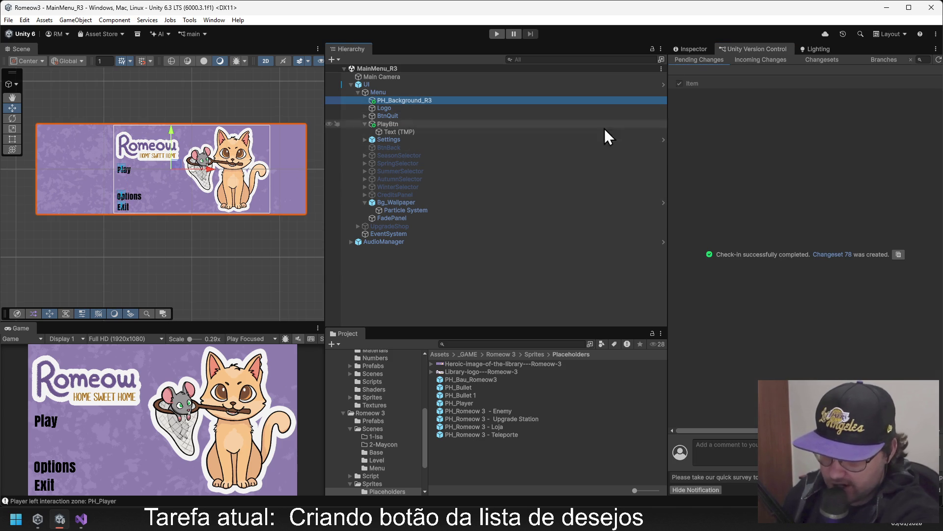
pyautogui.click(683, 49)
pyautogui.click(724, 48)
pyautogui.click(698, 49)
pyautogui.click(750, 49)
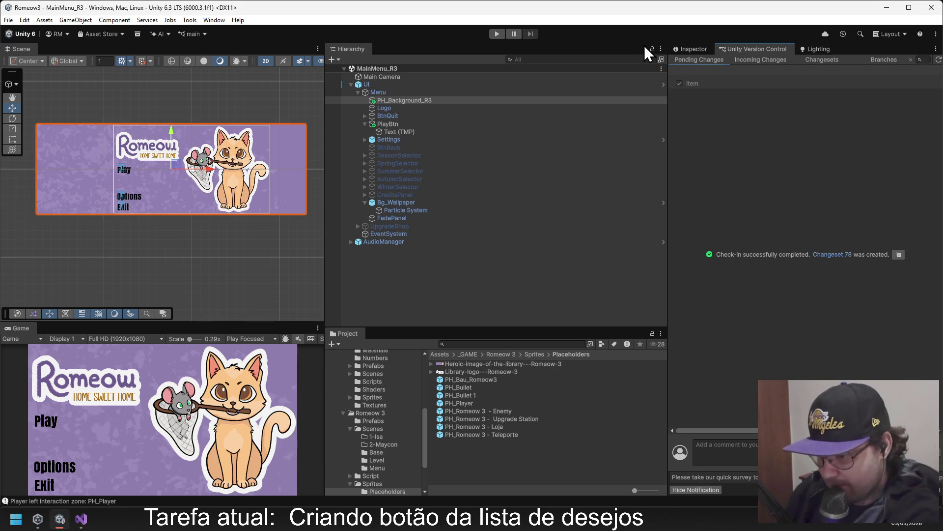
# Move from PH_Background_R3 down to PlayBtn and collapse then re-expand PlayBtn's children.
pyautogui.click(693, 49)
pyautogui.click(730, 51)
pyautogui.click(687, 50)
pyautogui.click(736, 52)
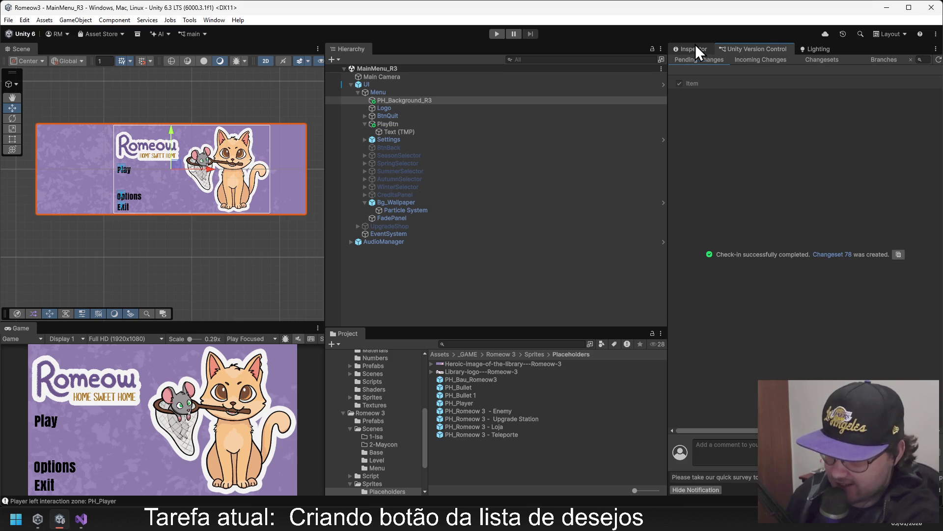
pyautogui.click(441, 101)
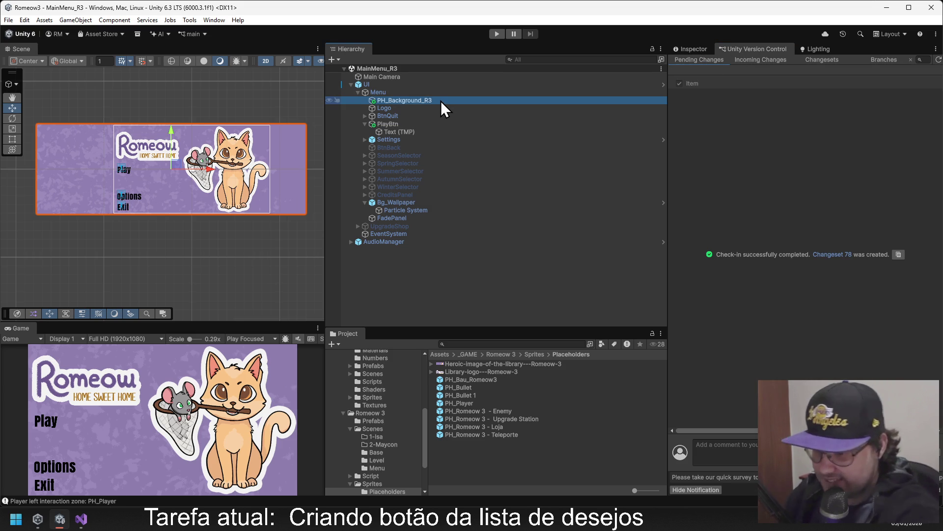
pyautogui.press('Down')
pyautogui.press('Down')
pyautogui.press('Down')
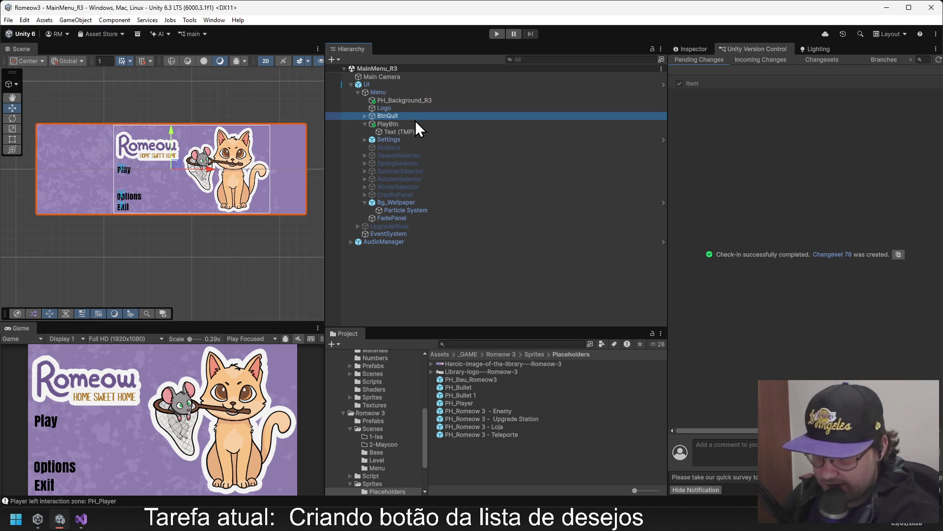
pyautogui.click(383, 124)
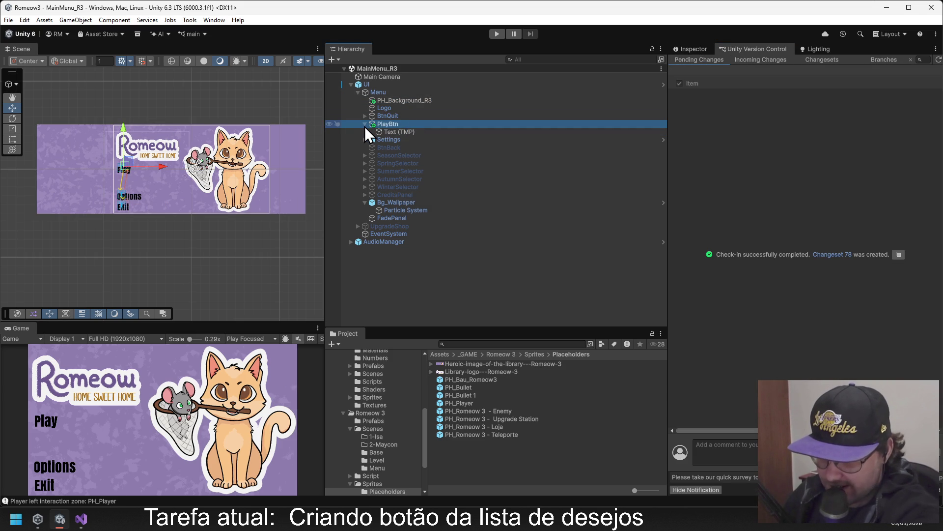
pyautogui.click(366, 125)
pyautogui.click(364, 125)
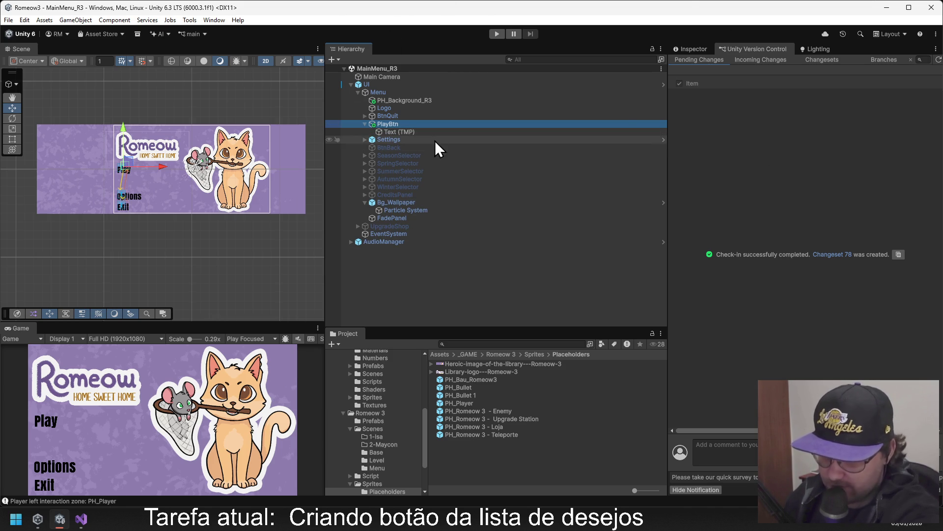
# Switch back and forth between PlayBtn's Inspector and the version control changes.
pyautogui.click(692, 46)
pyautogui.click(741, 45)
pyautogui.click(697, 49)
pyautogui.click(736, 51)
pyautogui.click(692, 47)
pyautogui.click(750, 49)
pyautogui.click(696, 51)
pyautogui.click(738, 51)
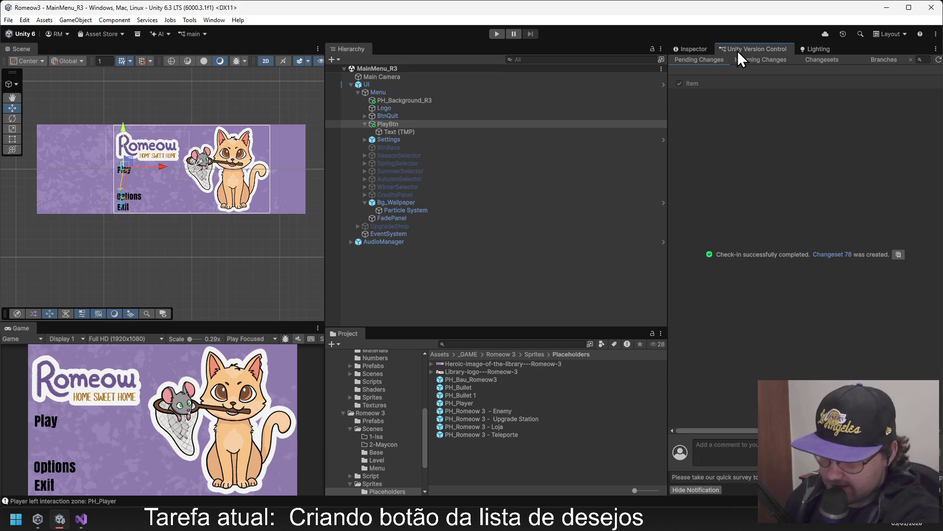
# After checking Logo, reselect PlayBtn and view its Rect Transform, Image and Button components.
pyautogui.click(408, 98)
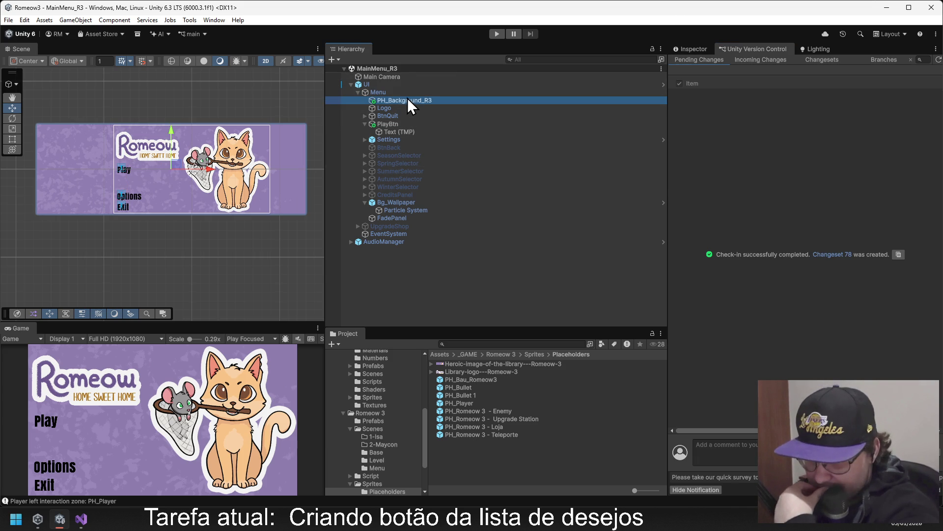
pyautogui.click(411, 125)
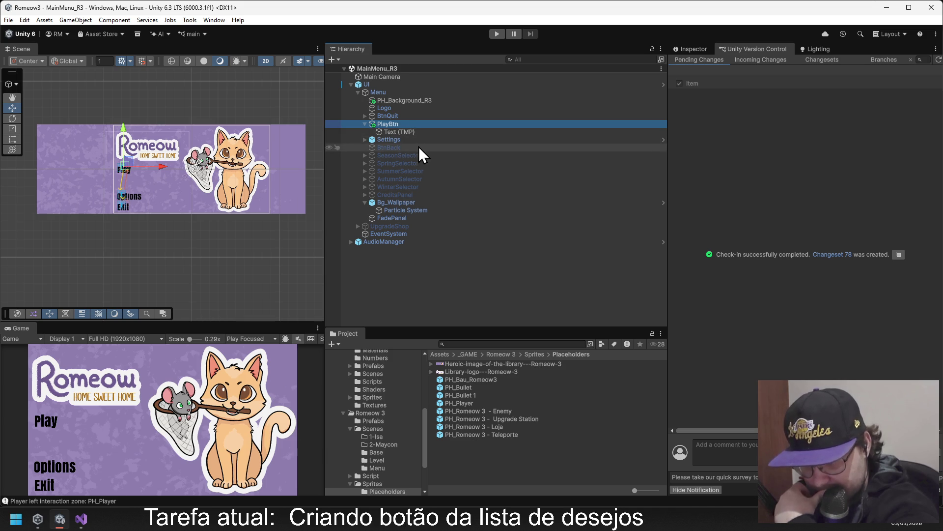
pyautogui.click(402, 109)
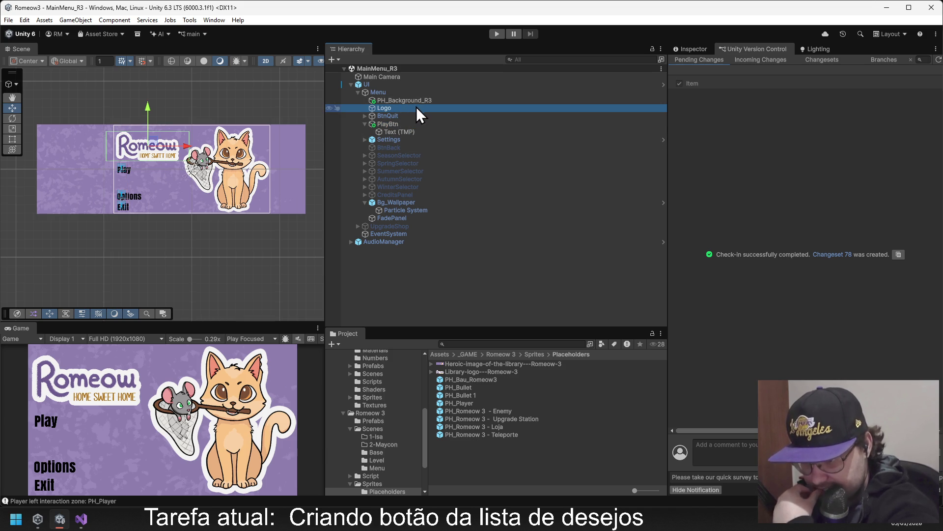
pyautogui.click(400, 125)
pyautogui.click(691, 48)
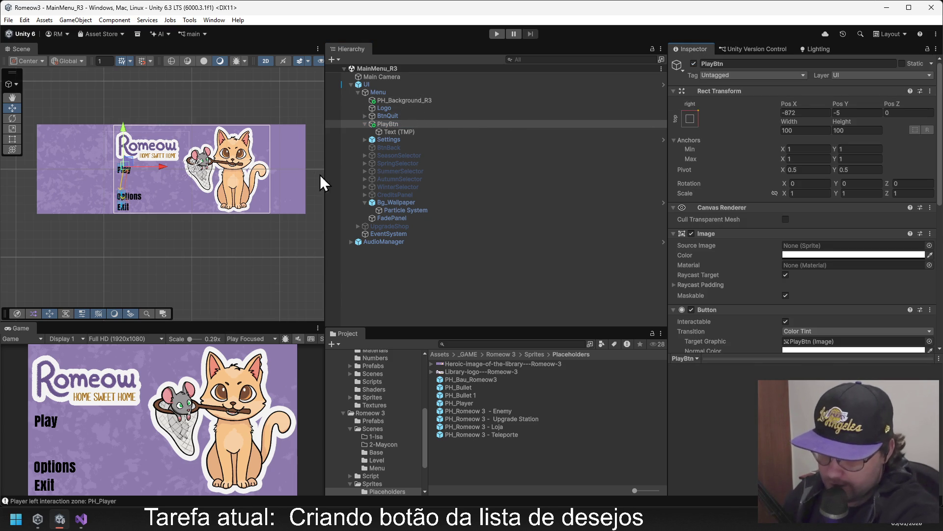
pyautogui.click(400, 266)
# Navigate from the Sprites folder up to Romeow 3 and into its Script folder.
pyautogui.click(535, 355)
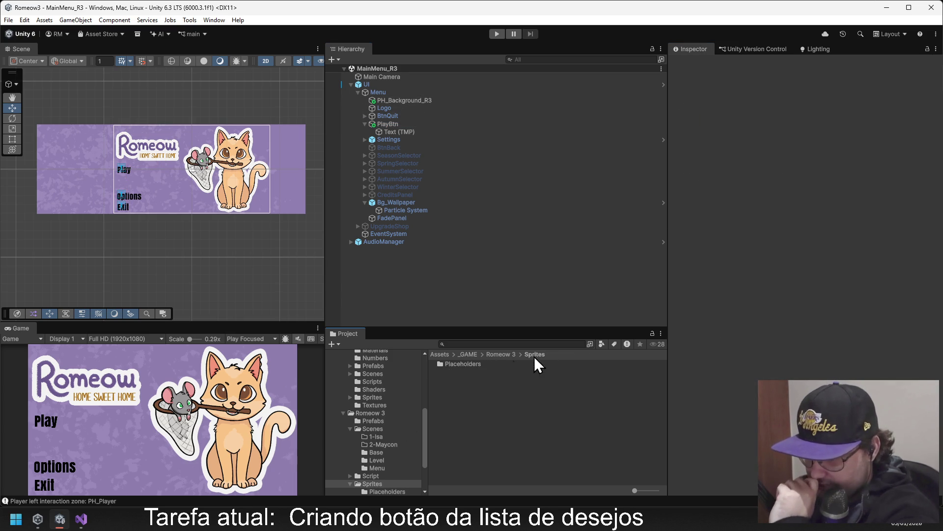
pyautogui.click(502, 353)
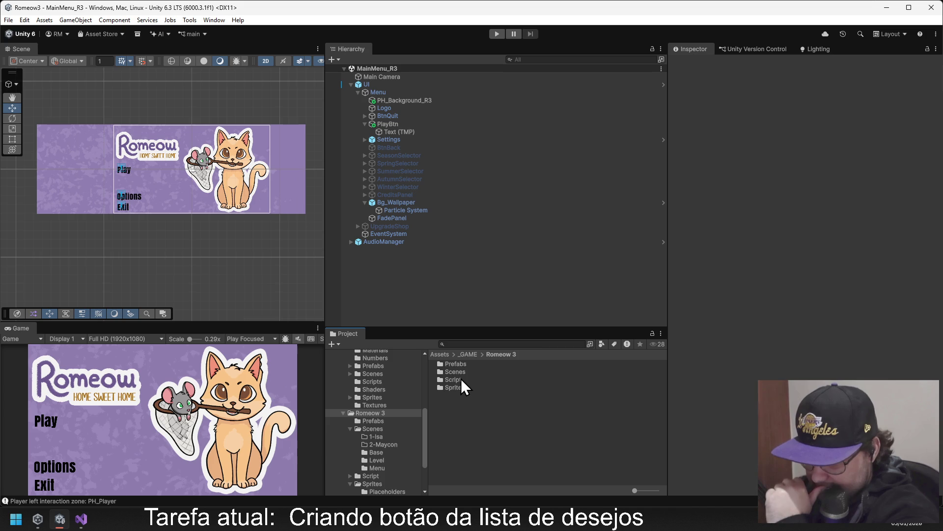
pyautogui.doubleClick(461, 378)
pyautogui.rightClick(448, 451)
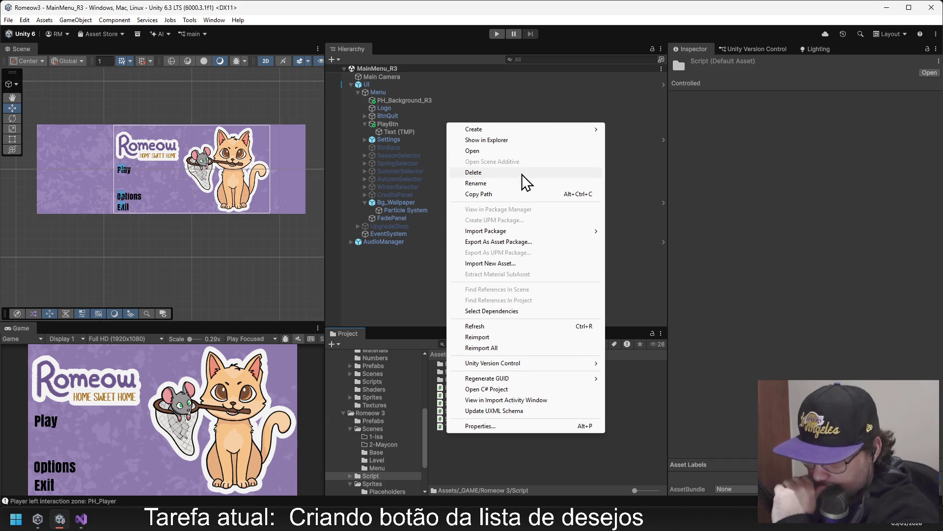
pyautogui.moveTo(568, 131)
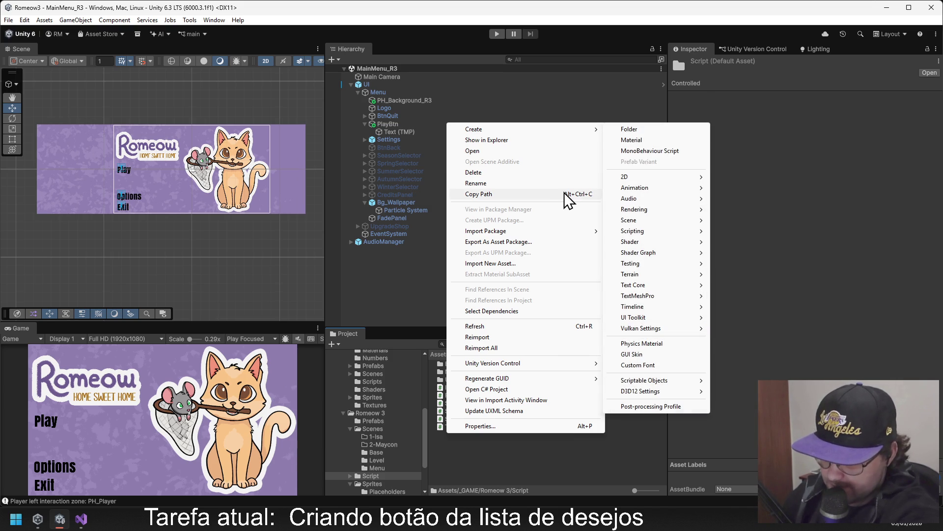
pyautogui.click(562, 139)
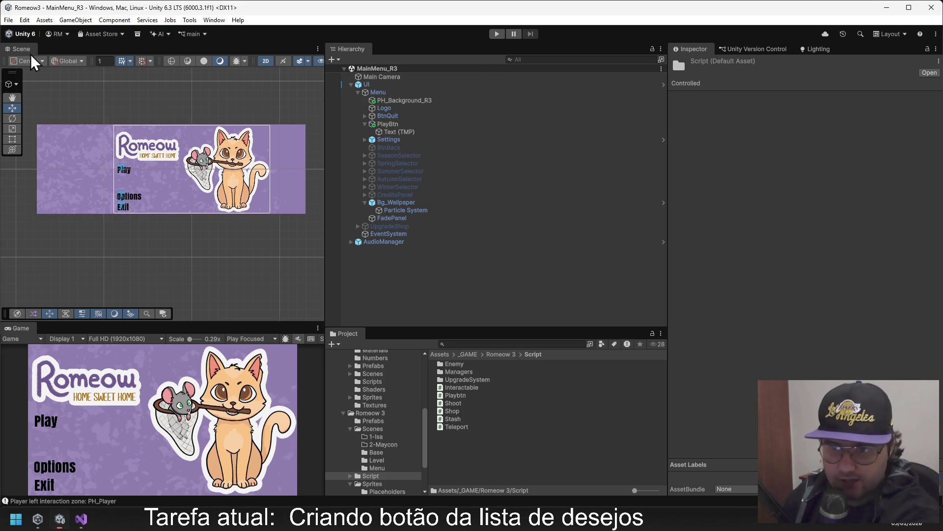
pyautogui.click(466, 446)
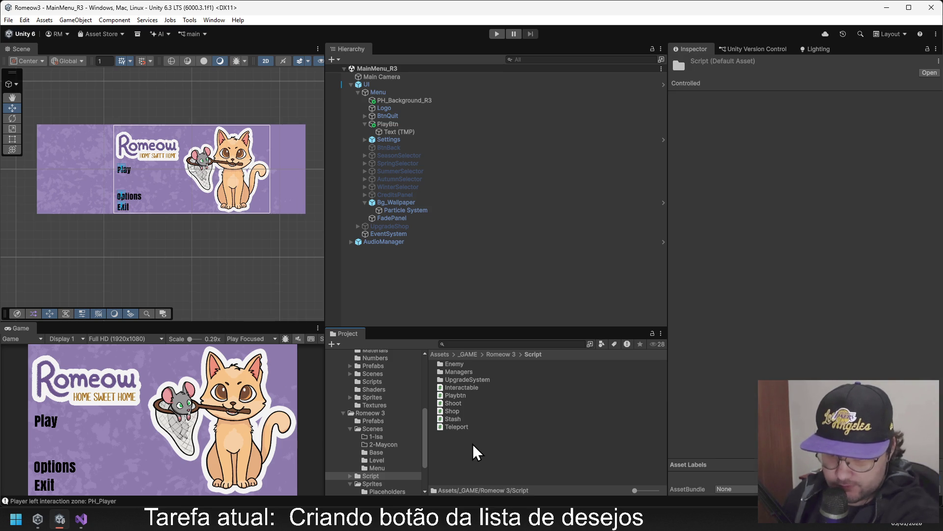
pyautogui.rightClick(474, 448)
pyautogui.moveTo(606, 140)
pyautogui.click(682, 162)
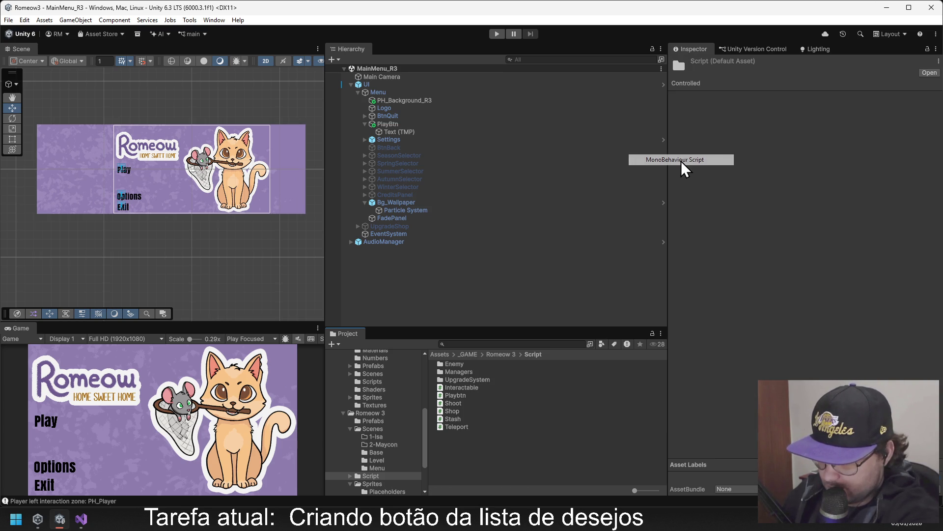
# Create a MonoBehaviour script there named WhistlistBtn.
pyautogui.rightClick(470, 446)
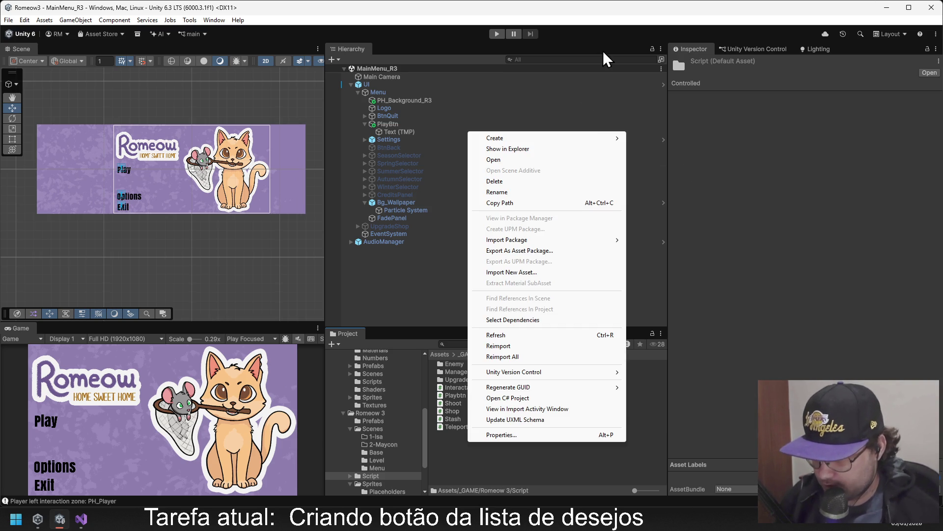
pyautogui.moveTo(609, 140)
pyautogui.click(650, 159)
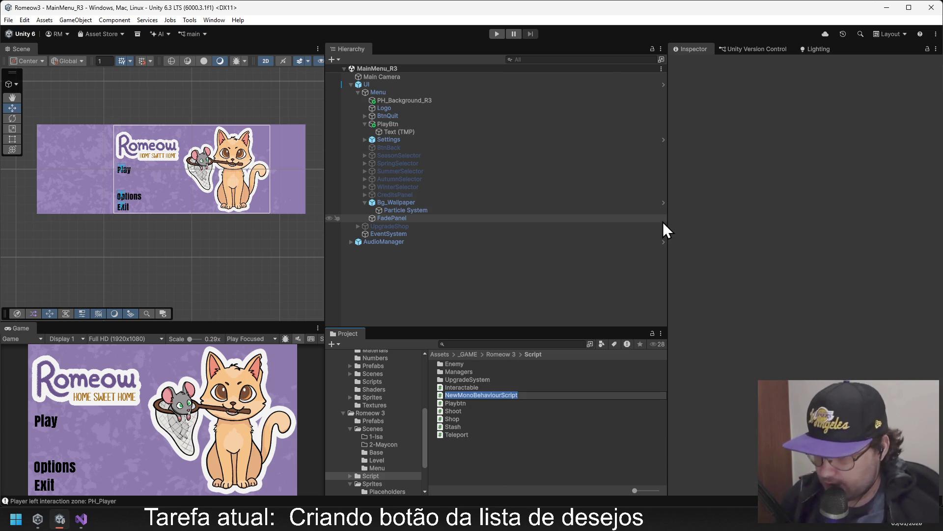
pyautogui.press('BackSpace')
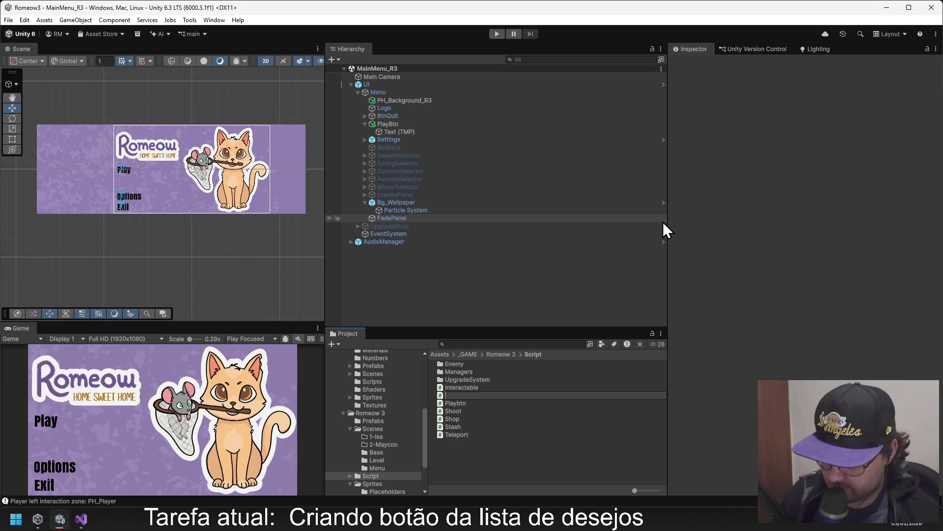
pyautogui.write('Whist')
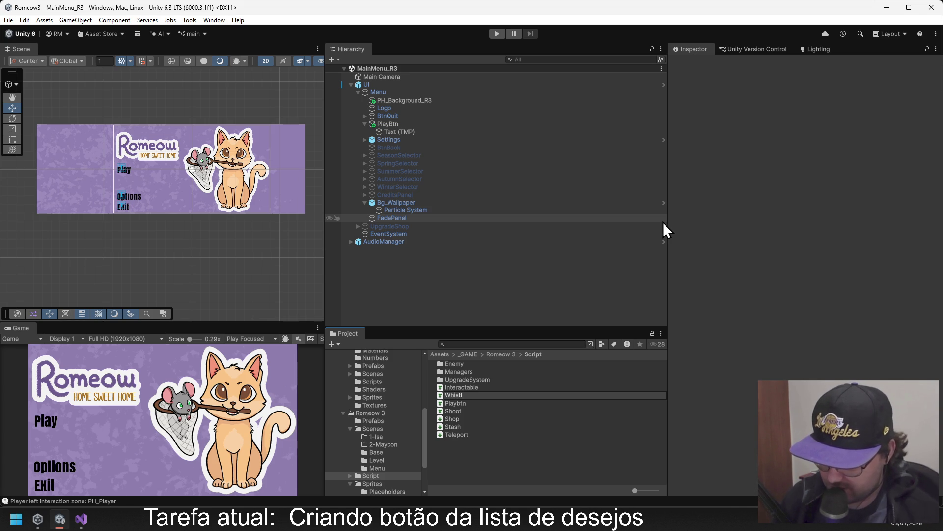
pyautogui.write('list')
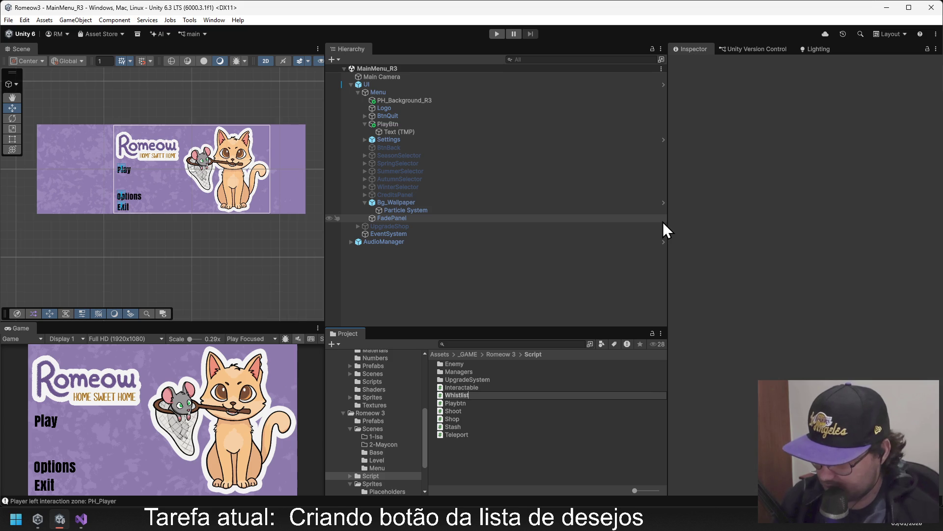
pyautogui.write('B')
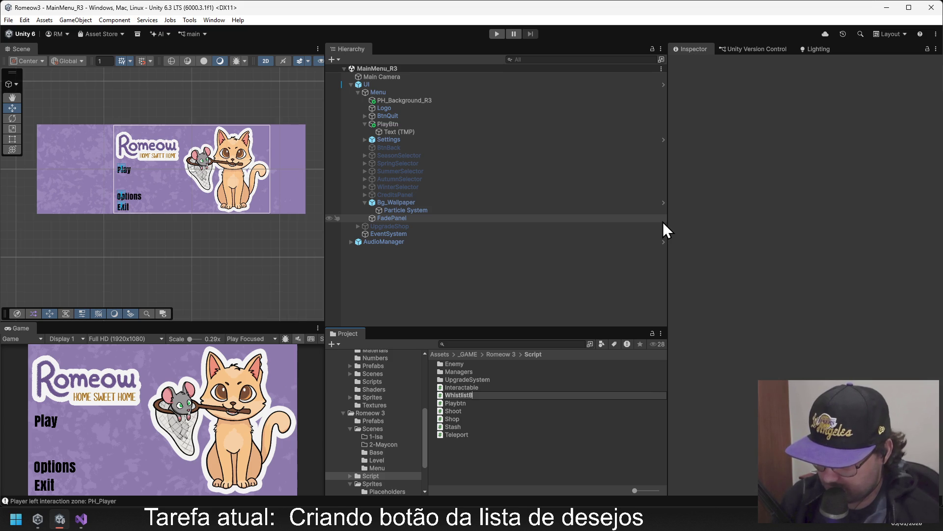
pyautogui.write('tn')
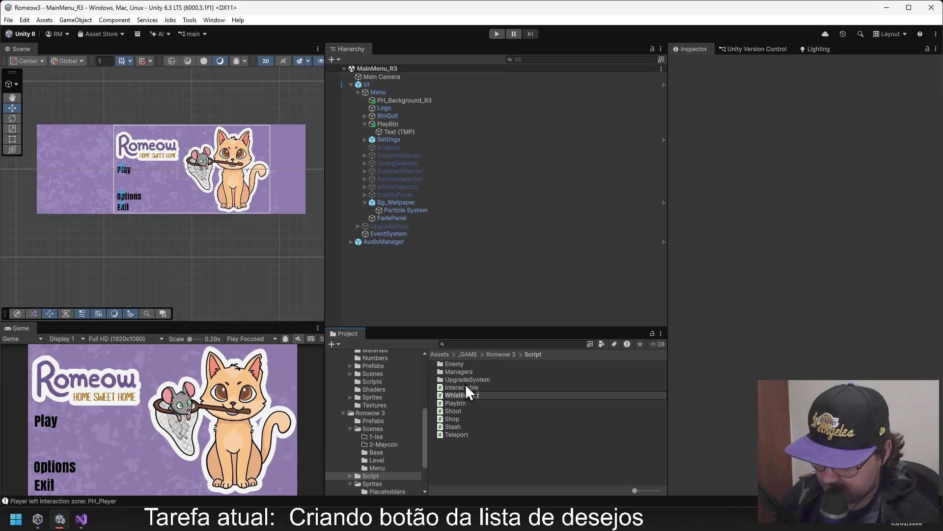
pyautogui.press('Return')
pyautogui.press('Return')
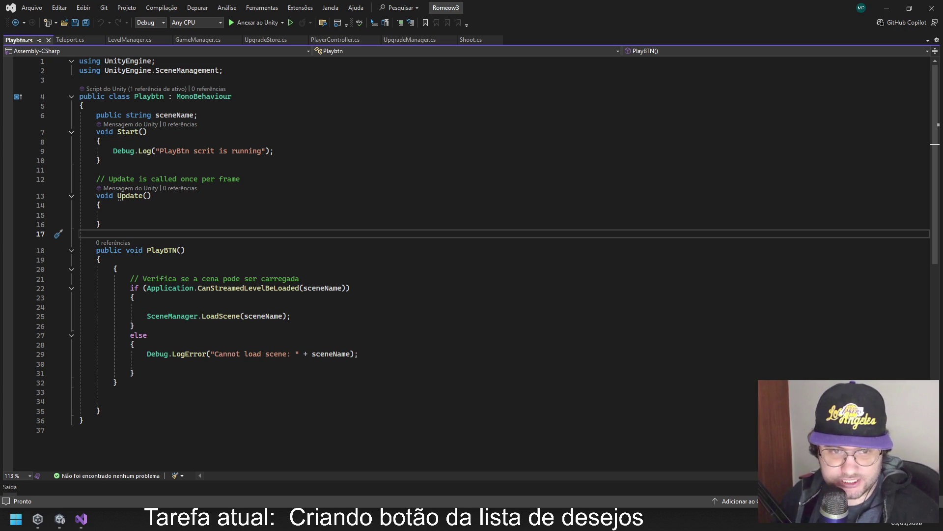
# Open the WhistlistBtn script in Visual Studio from Unity's Project panel.
pyautogui.click(887, 7)
pyautogui.doubleClick(455, 434)
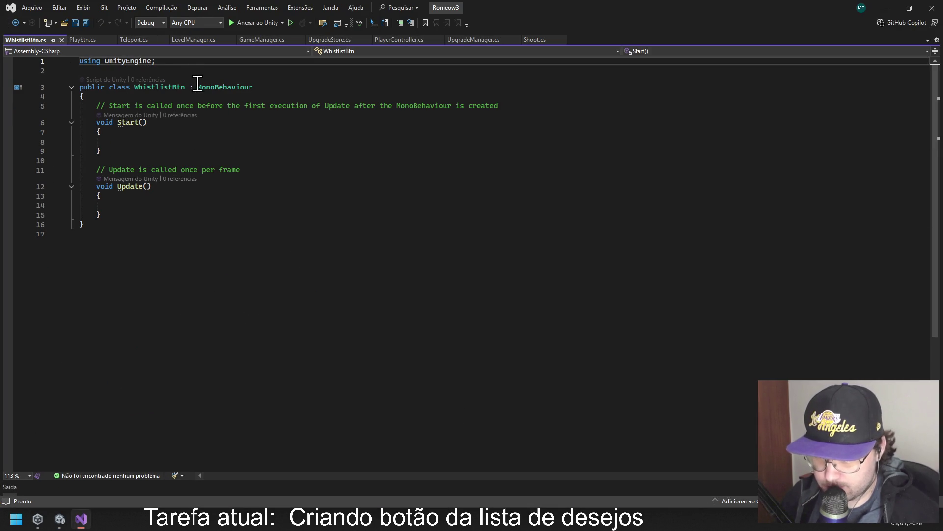
pyautogui.doubleClick(145, 88)
pyautogui.click(168, 87)
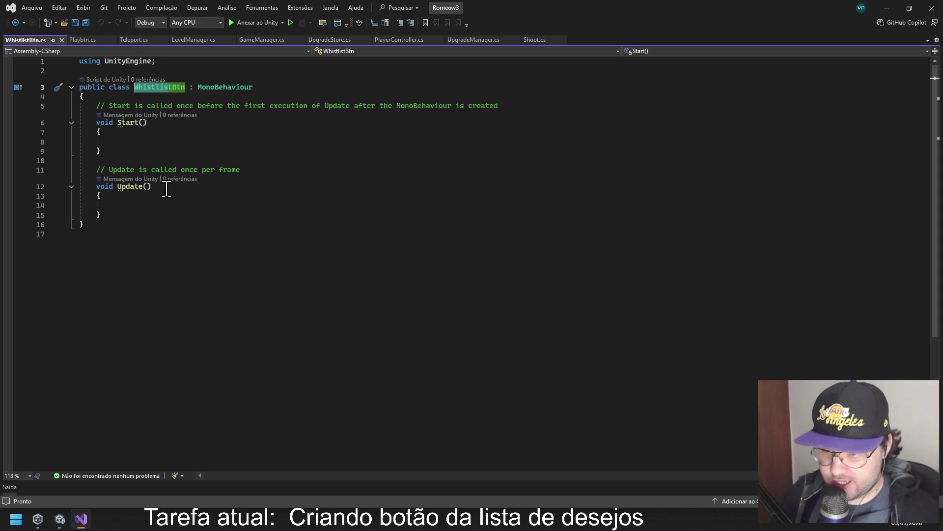
# Delete the default comment above Start() and add a blank line after Update().
pyautogui.moveTo(79, 105); pyautogui.dragTo(546, 112)
pyautogui.press('BackSpace')
pyautogui.click(109, 215)
pyautogui.press('Return')
pyautogui.click(128, 142)
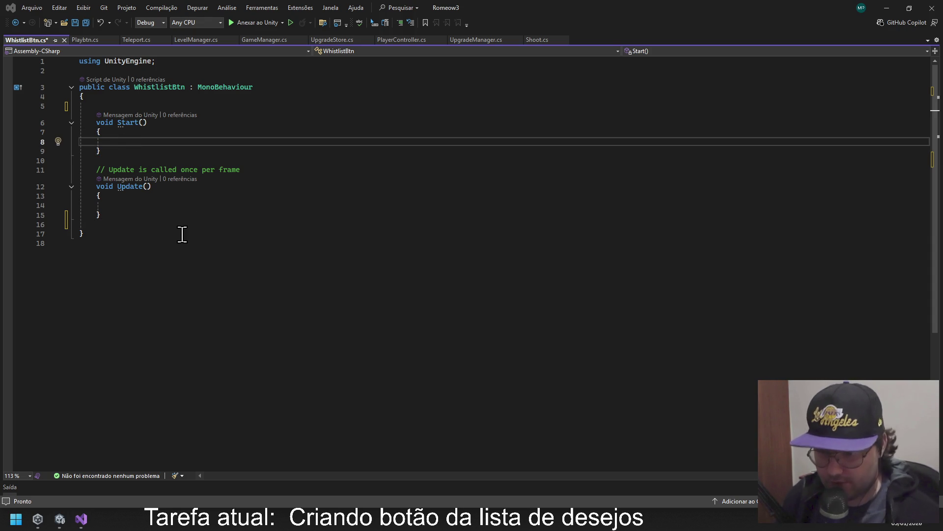
# Add a Debug.Log line in Start() printing "Whistlist scritp is running" and save with Ctrl+S.
pyautogui.write('D')
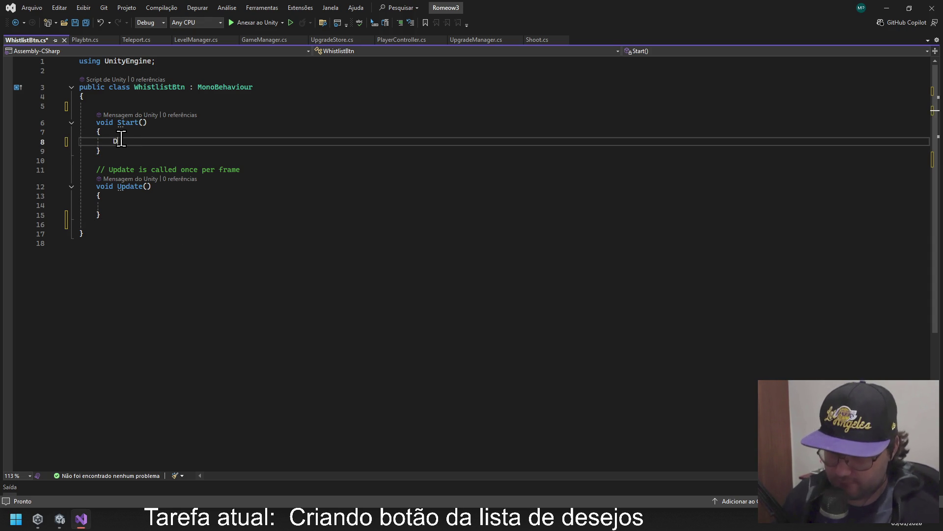
pyautogui.write('ebug')
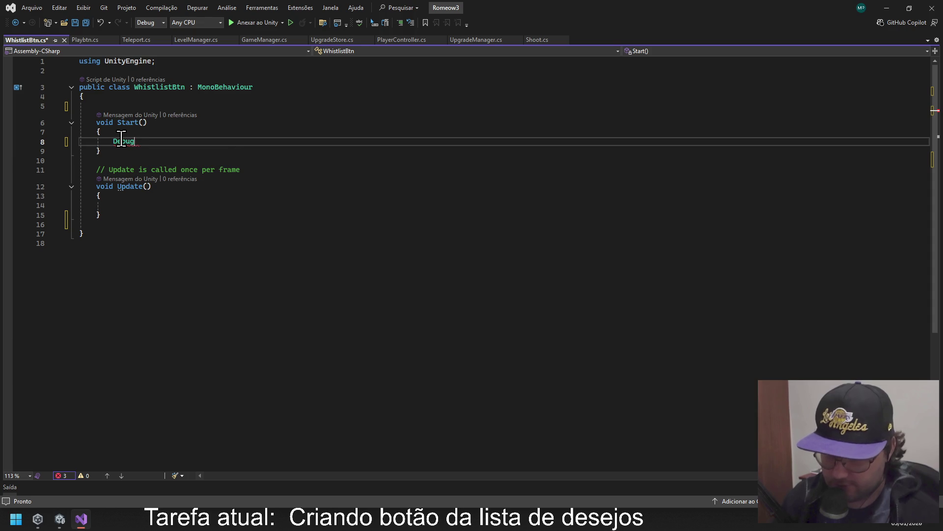
pyautogui.write('.log("')
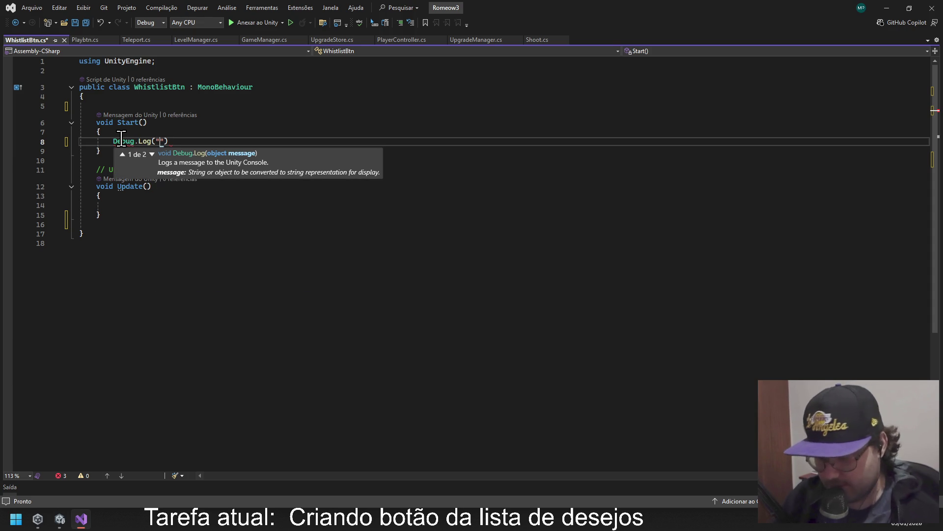
pyautogui.write('Whistlist ')
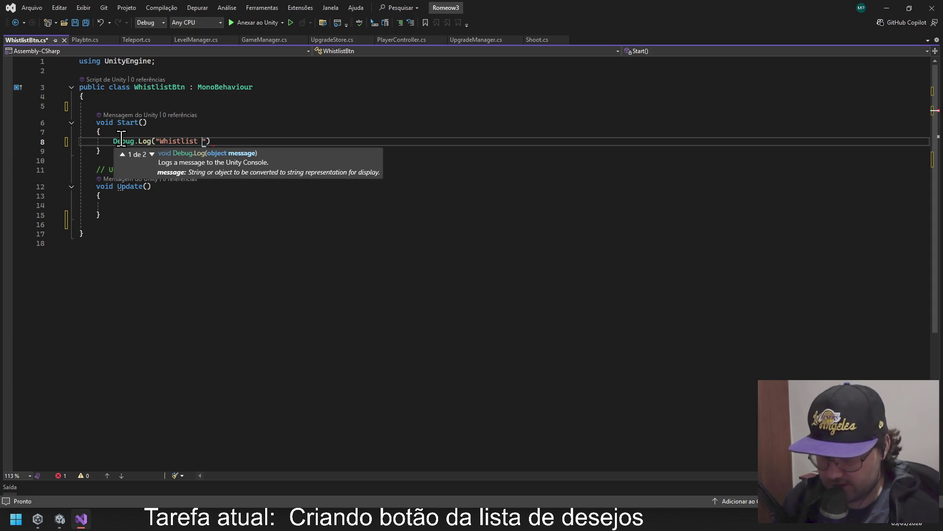
pyautogui.write('scritp ')
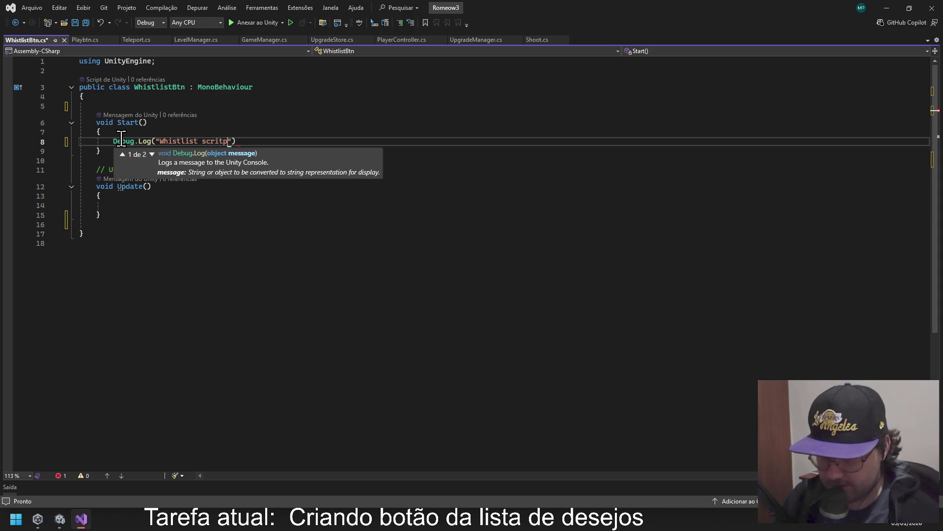
pyautogui.write('is c')
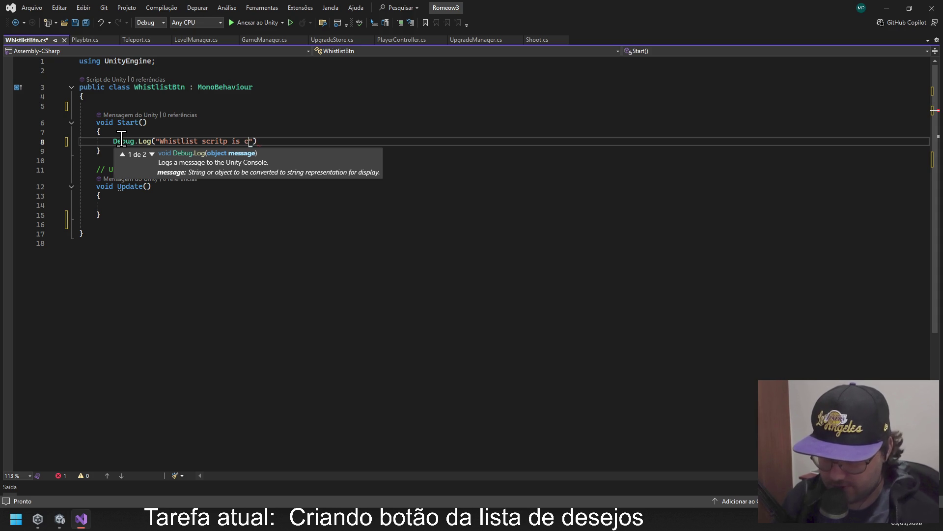
pyautogui.write('unning")')
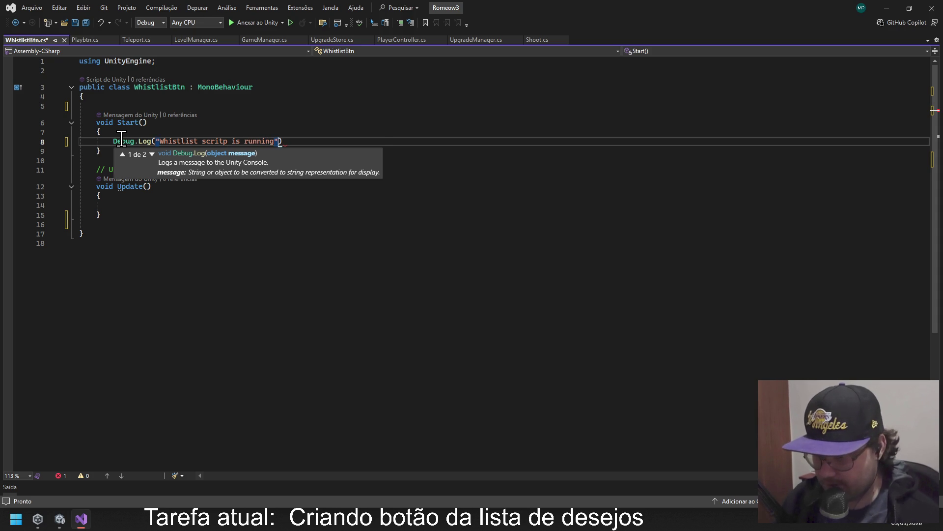
pyautogui.write(';')
pyautogui.press('Down')
pyautogui.press('Down')
pyautogui.press('Down')
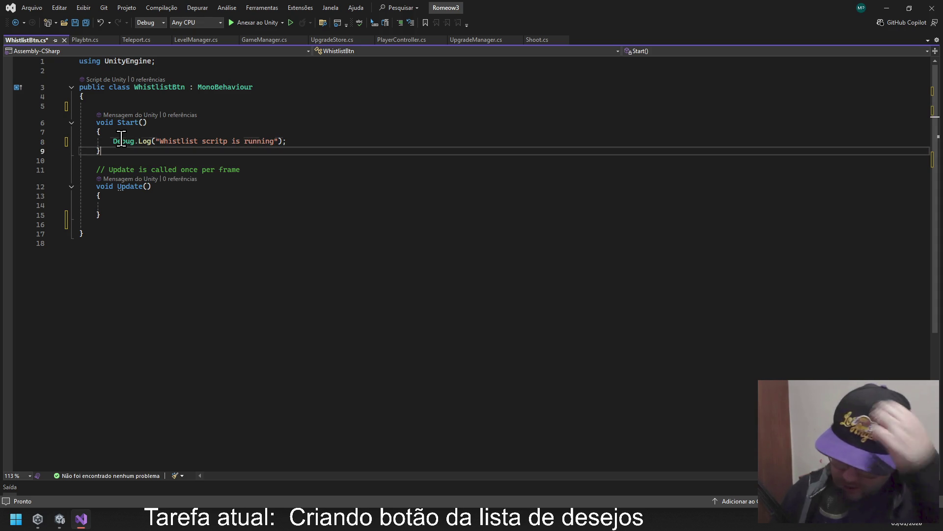
pyautogui.press('Down')
pyautogui.press('Down')
pyautogui.press('Down')
pyautogui.press('Return')
pyautogui.press('Return')
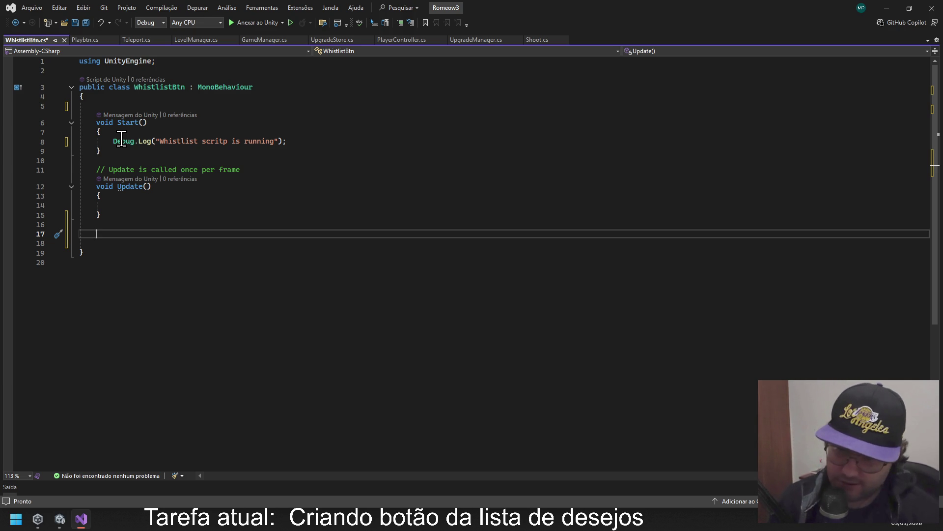
pyautogui.hotkey('ctrl', 's')
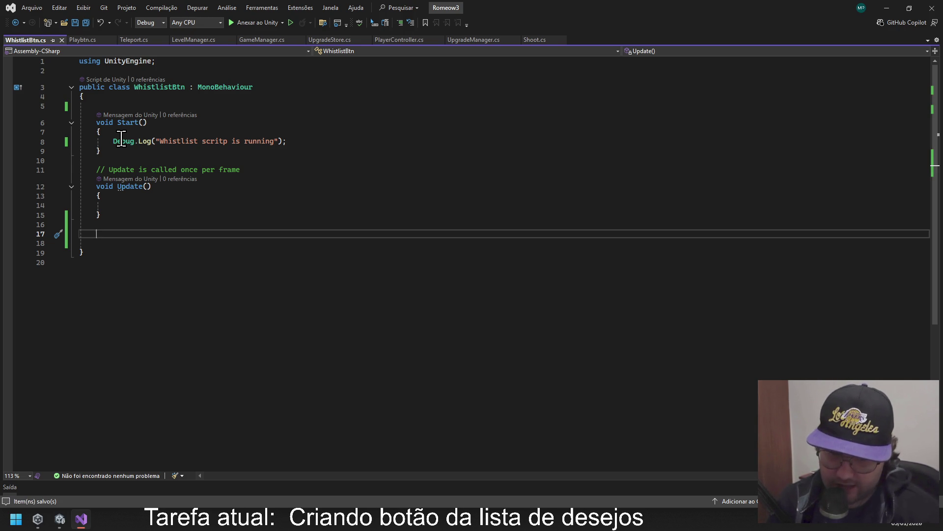
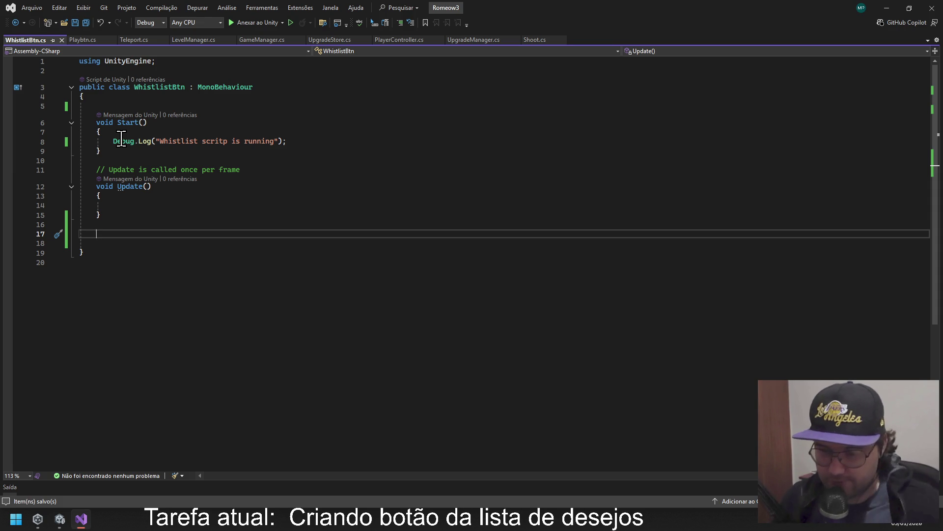
# Add an empty public void WhistListBtn() method below Update, with its braces formatted.
pyautogui.write('public void')
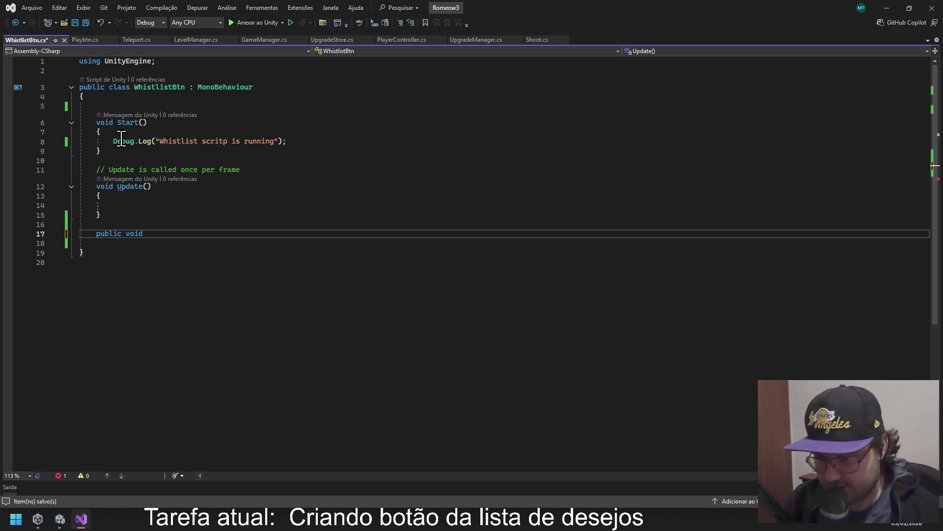
pyautogui.write(' Wh')
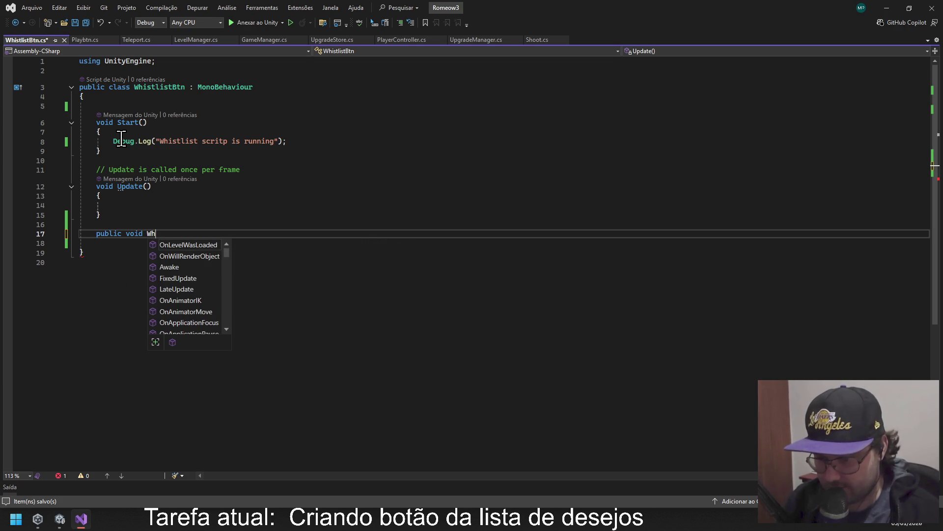
pyautogui.write('is')
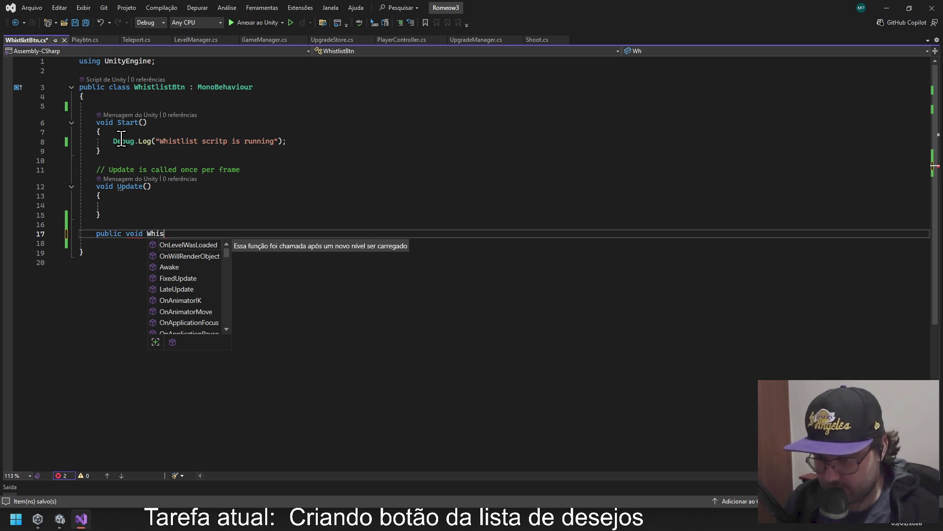
pyautogui.write('tListBtn(')
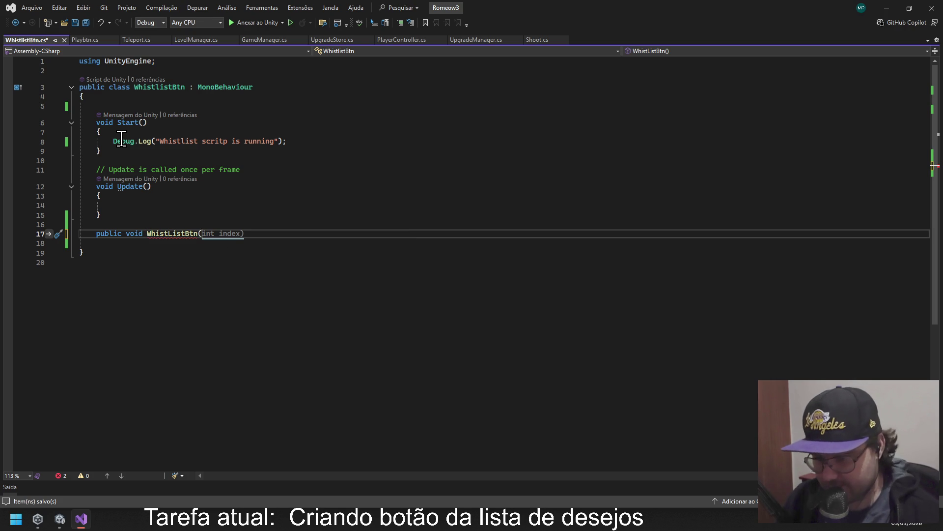
pyautogui.write(')`{')
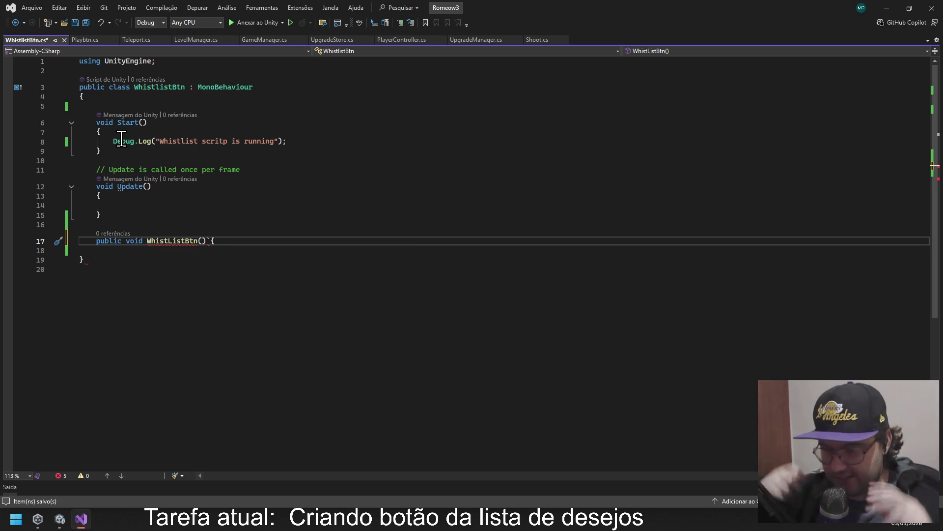
pyautogui.press('BackSpace')
pyautogui.press('BackSpace')
pyautogui.write('{ }')
pyautogui.press('Return')
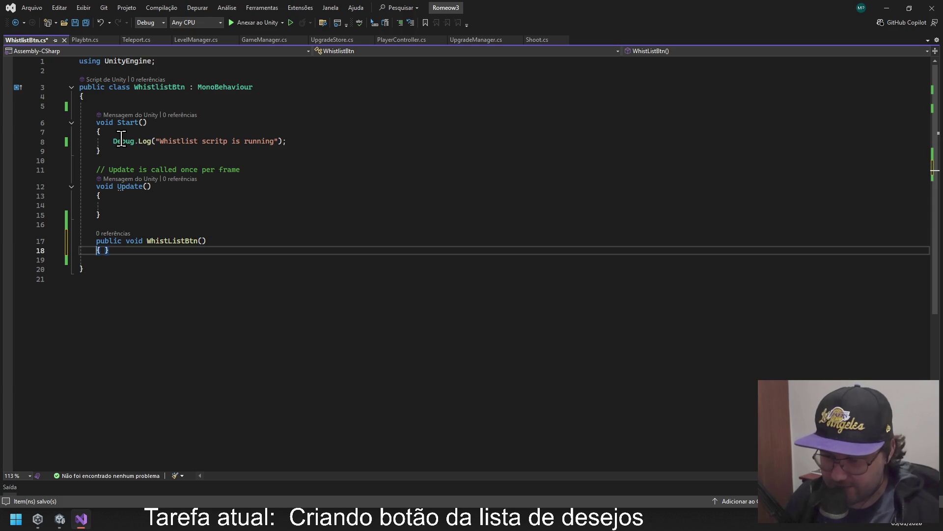
pyautogui.press('Return')
pyautogui.press('Return')
pyautogui.press('Up')
pyautogui.press('Down')
pyautogui.press('Return')
pyautogui.press('Up')
pyautogui.press('Return')
pyautogui.press('Up')
pyautogui.press('Down')
pyautogui.press('Down')
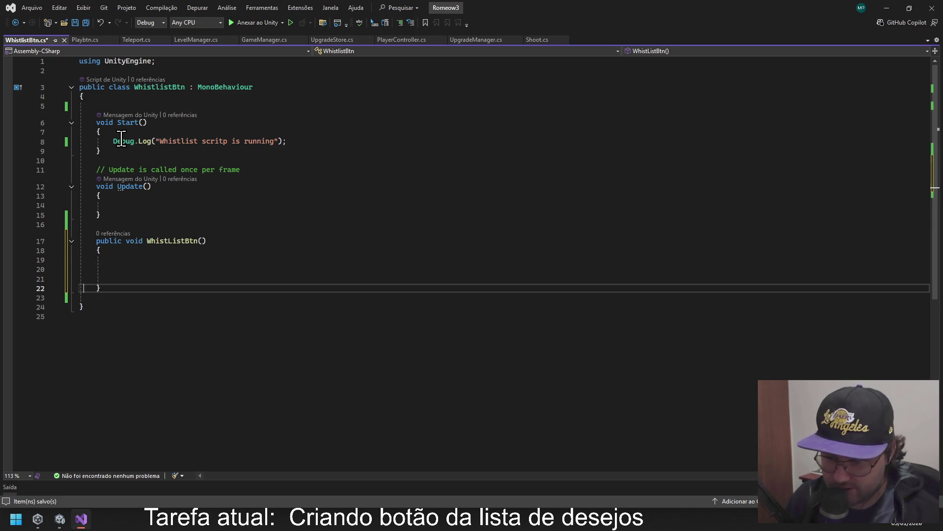
pyautogui.press('Tab')
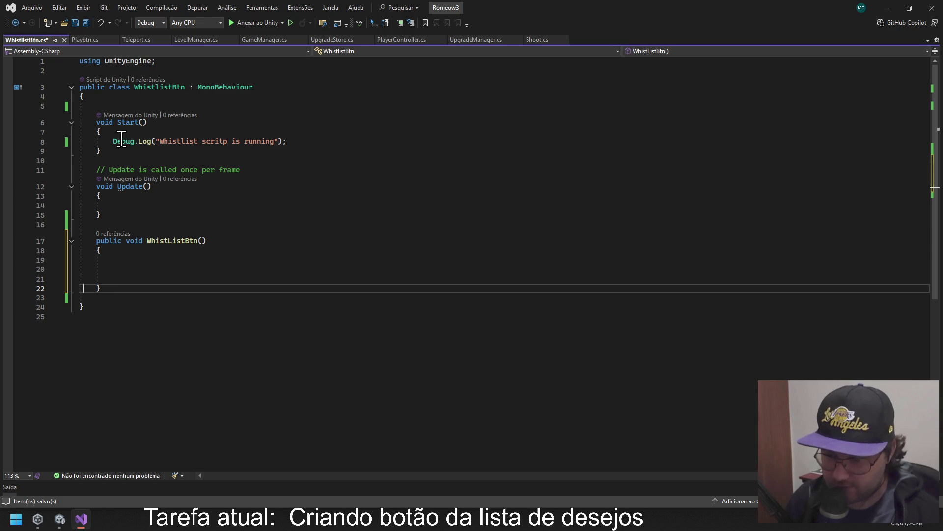
# Add an empty public void FeedbackBtn() method below WhistListBtn.
pyautogui.click(116, 288)
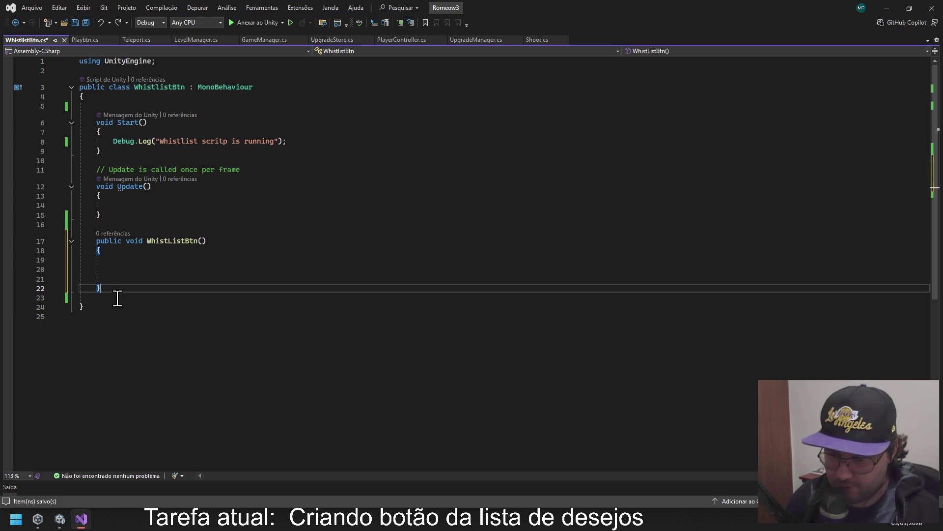
pyautogui.press('Return')
pyautogui.press('Return')
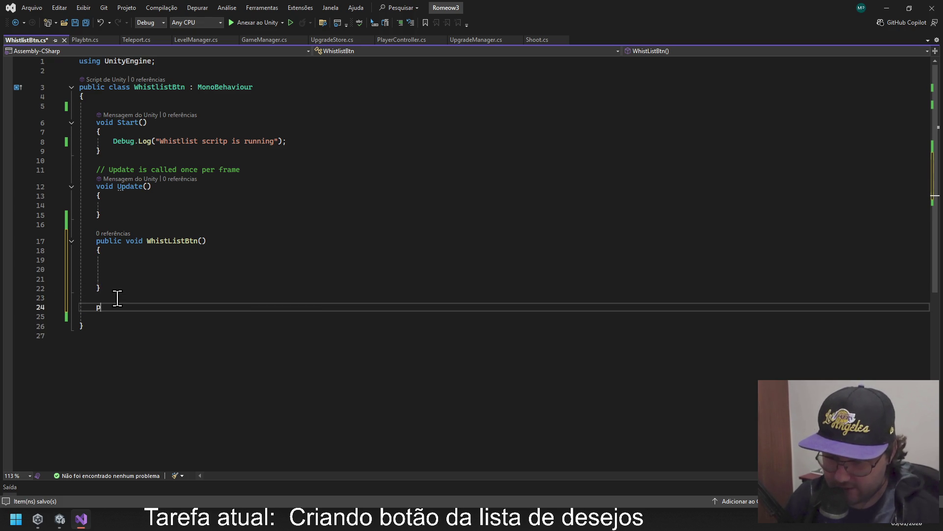
pyautogui.write('public void ')
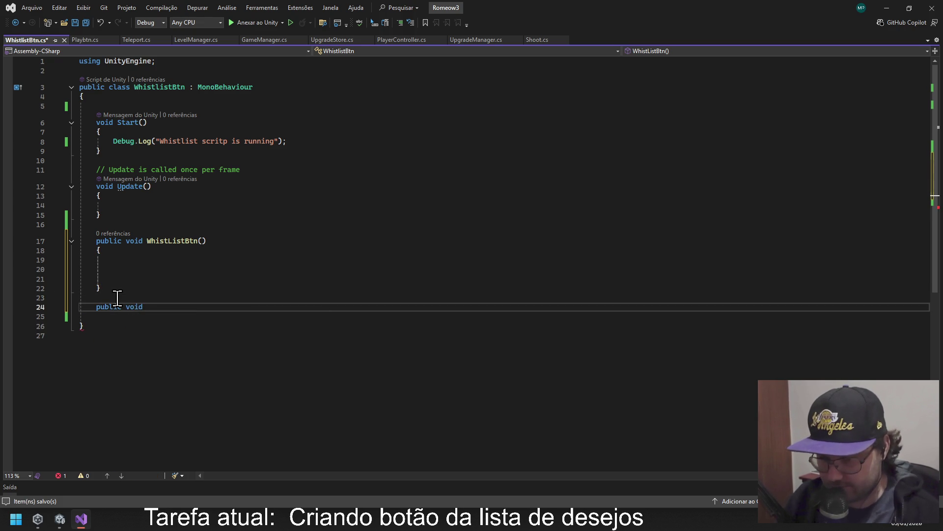
pyautogui.write('Fee')
pyautogui.write('db')
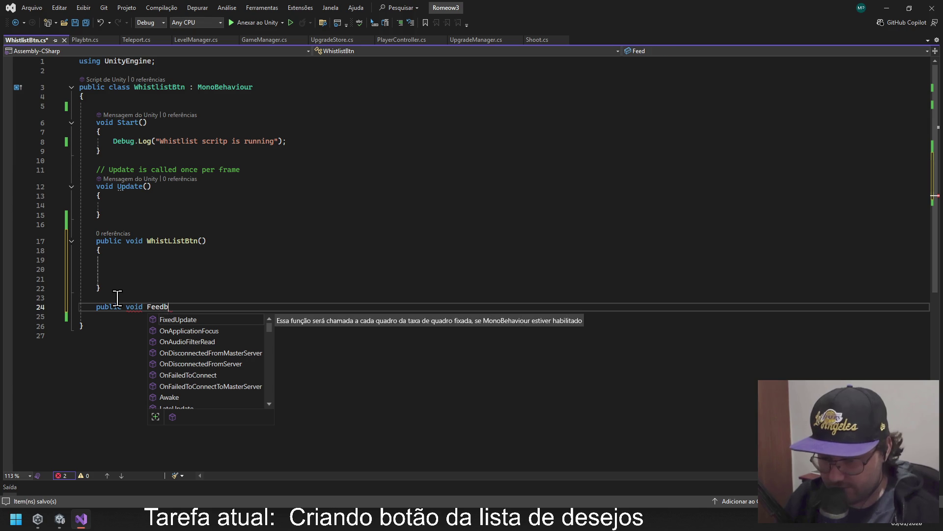
pyautogui.write('ackBtn(')
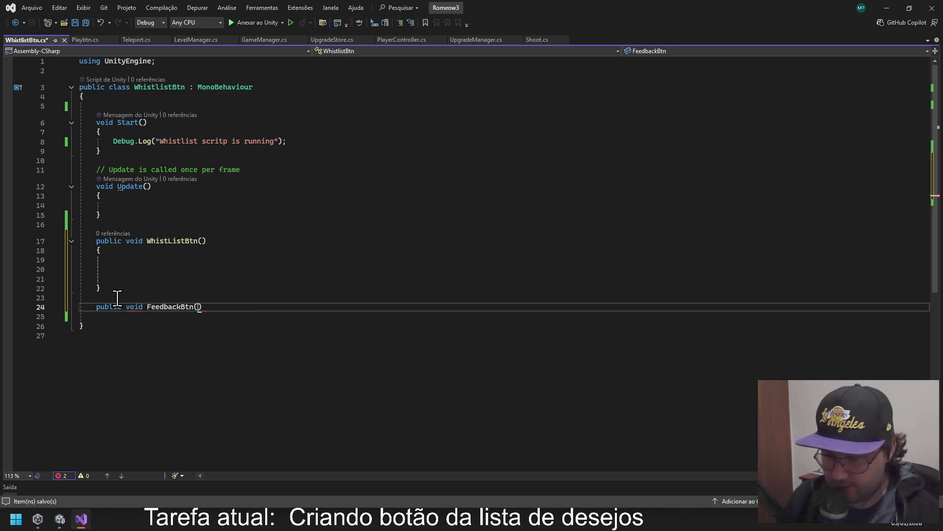
pyautogui.hotkey('ctrl', 'space')
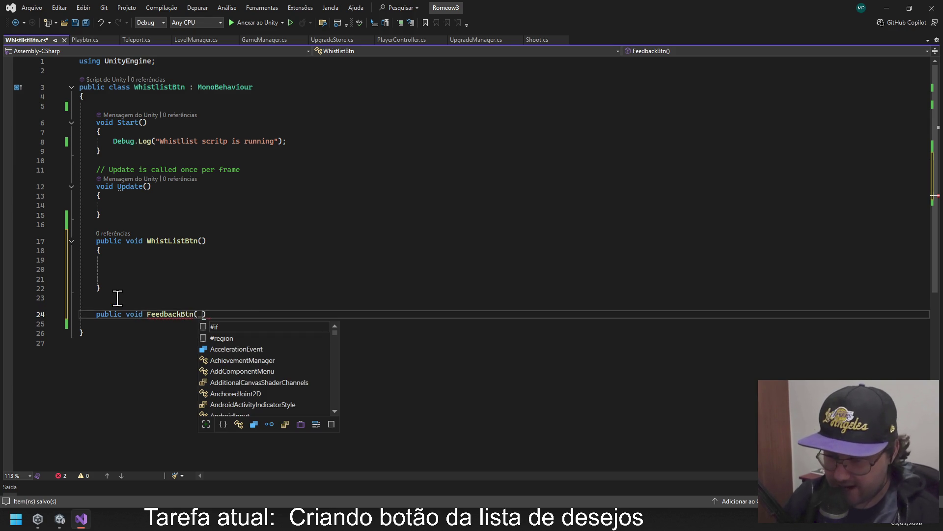
pyautogui.write(')')
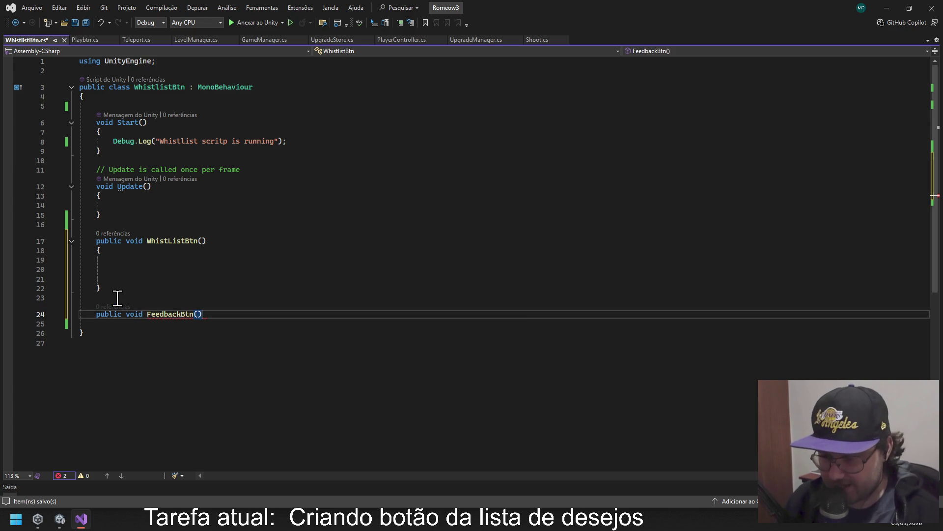
pyautogui.press('Return')
pyautogui.press('Return')
pyautogui.press('Return')
pyautogui.press('Return')
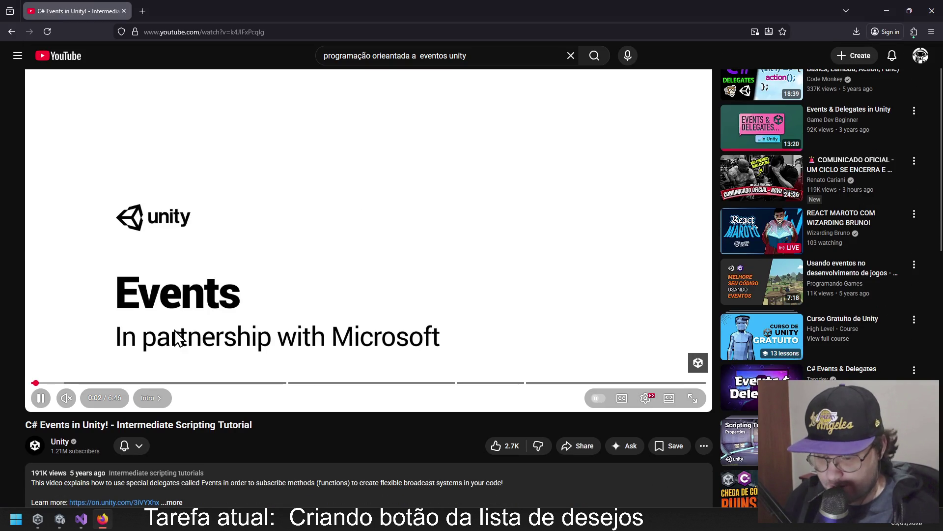
# Select the tutorial video's web address, then minimise Firefox and Visual Studio.
pyautogui.scroll(1, 221, 308)
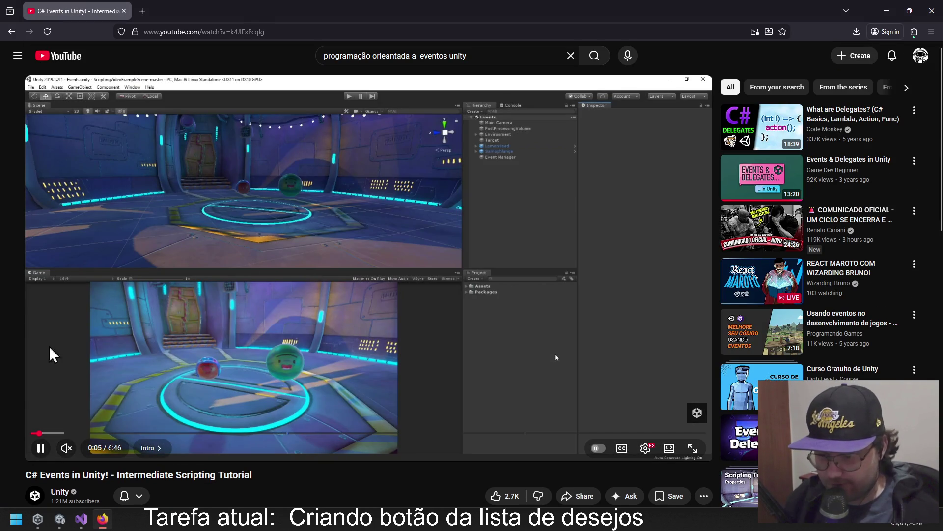
pyautogui.click(196, 31)
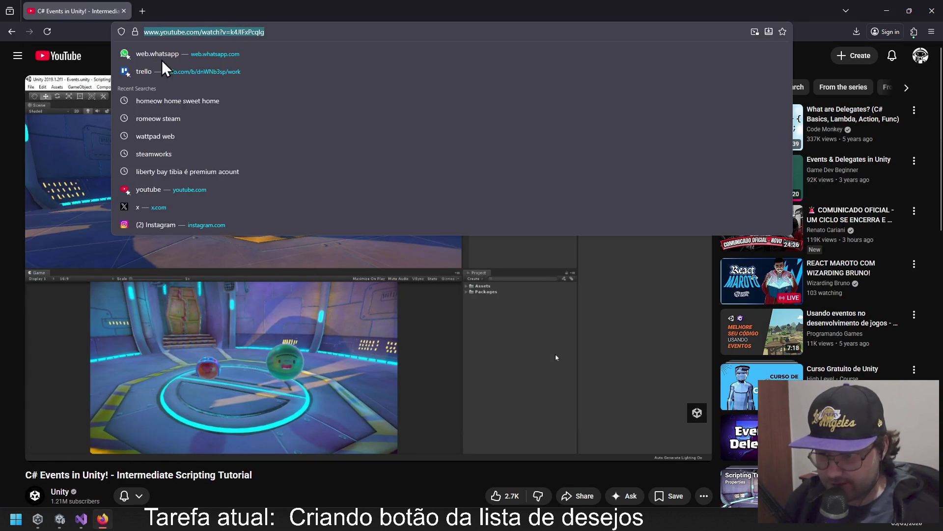
pyautogui.press('Escape')
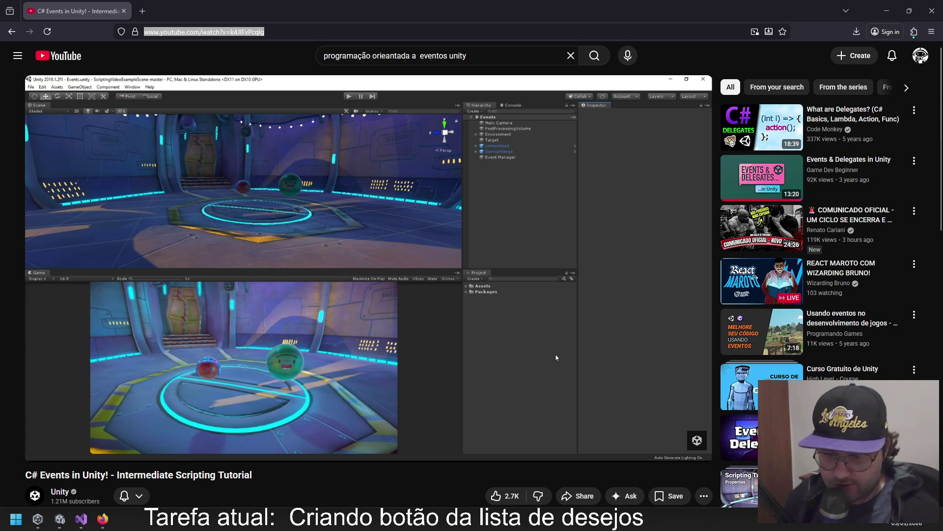
pyautogui.moveTo(113, 280)
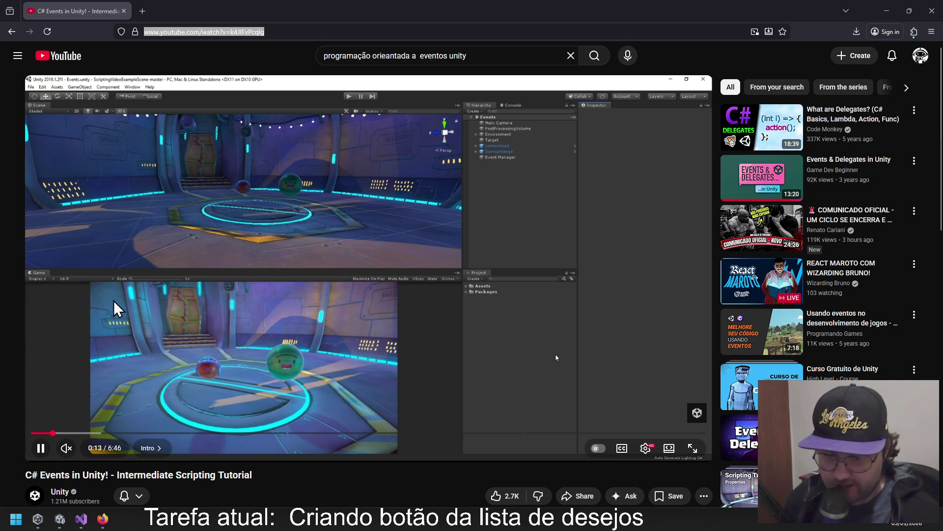
pyautogui.click(39, 451)
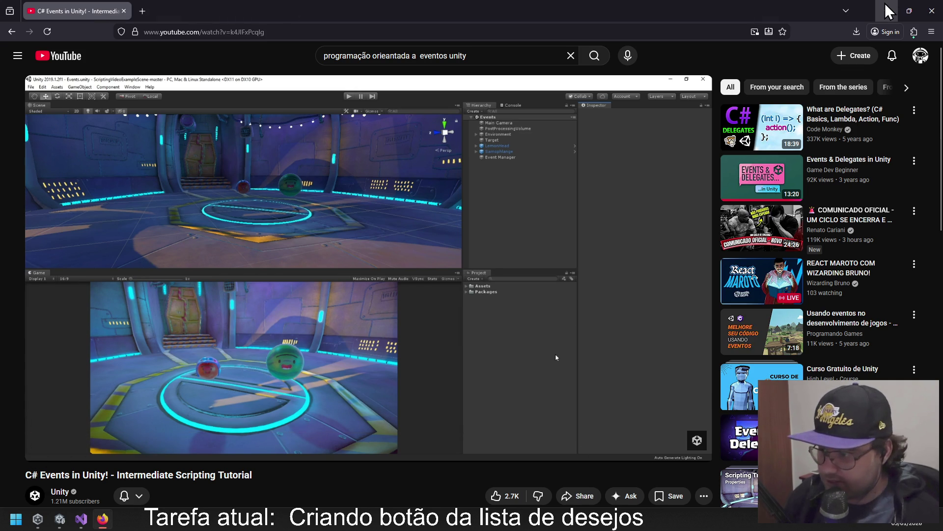
pyautogui.click(887, 9)
pyautogui.click(886, 8)
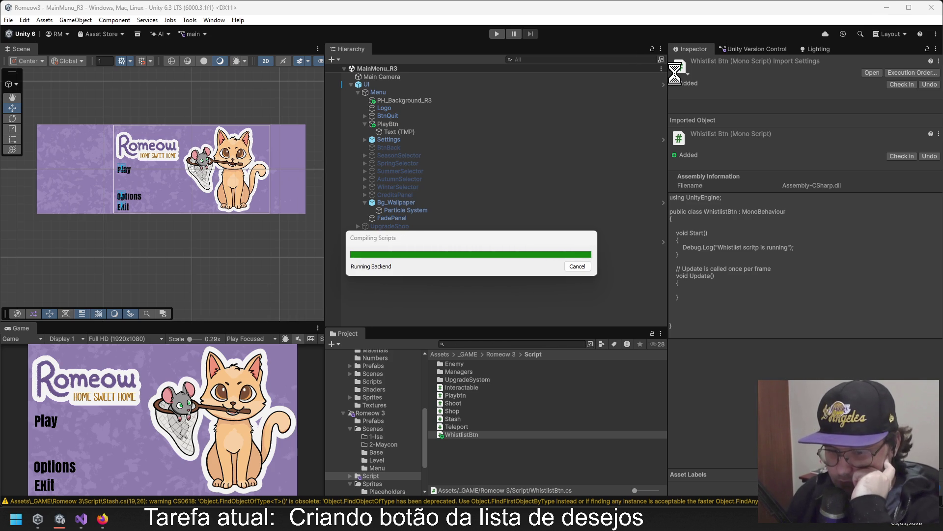
# Minimise the Unity editor and Unity Hub after the scripts compile.
pyautogui.press('super+Down')
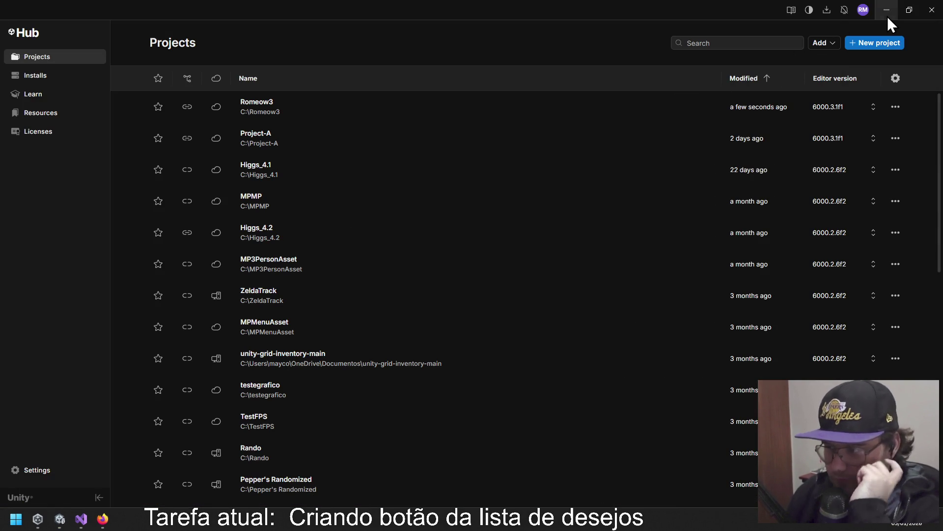
pyautogui.click(888, 17)
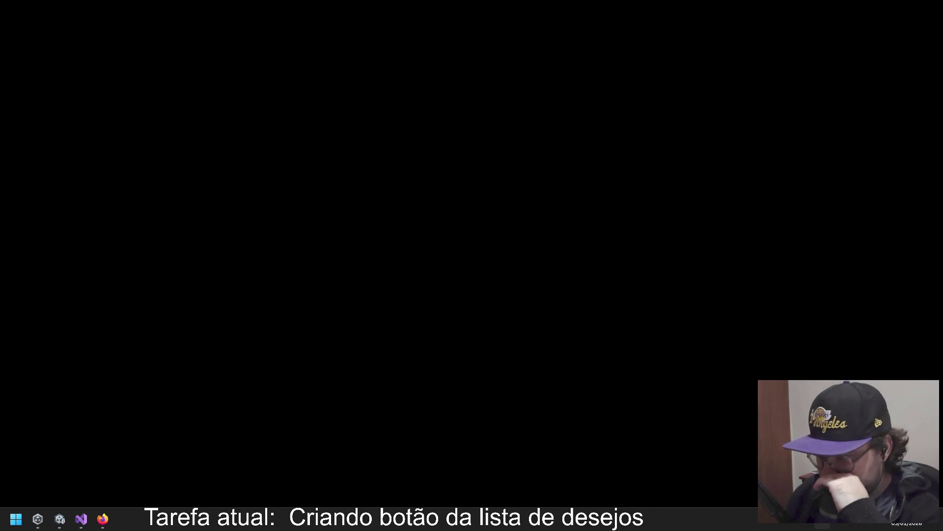
# Bring up the annotation overlay and sketch several circles, undoing one misplaced circle.
pyautogui.hotkey('ctrl', 'shift', 'h')
pyautogui.moveTo(368, 76); pyautogui.dragTo(130, 153)
pyautogui.hotkey('ctrl', 'shift', 'h')
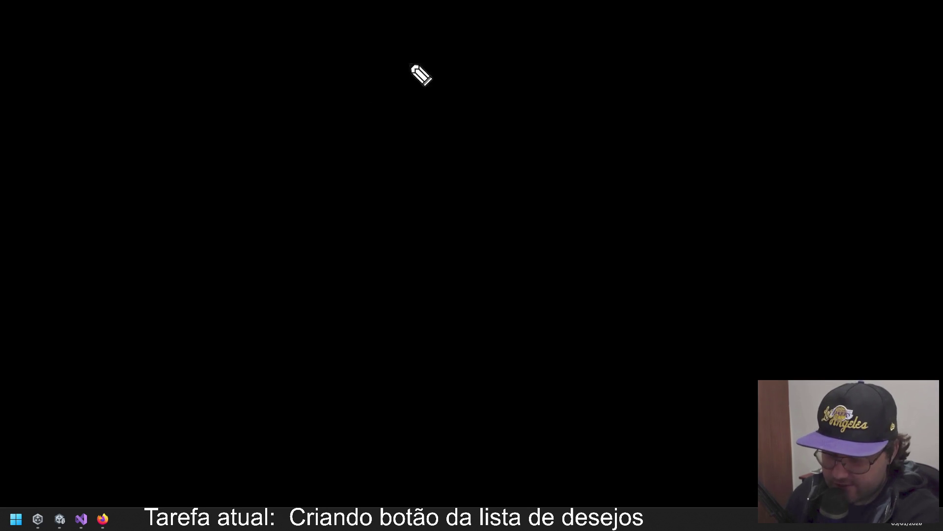
pyautogui.moveTo(441, 43)
pyautogui.mouseDown()
pyautogui.moveTo(429, 60)
pyautogui.moveTo(439, 39)
pyautogui.mouseUp()
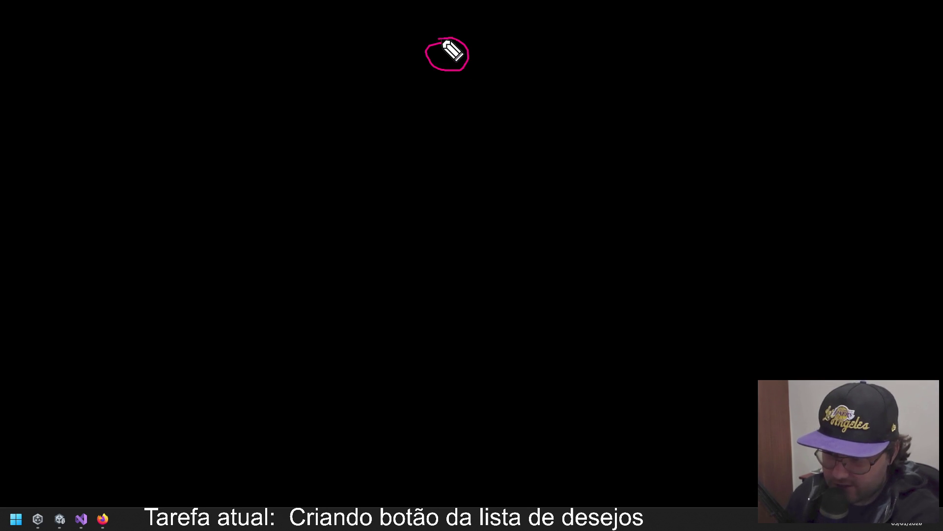
pyautogui.moveTo(445, 178)
pyautogui.mouseDown()
pyautogui.moveTo(415, 219)
pyautogui.moveTo(432, 177)
pyautogui.mouseUp()
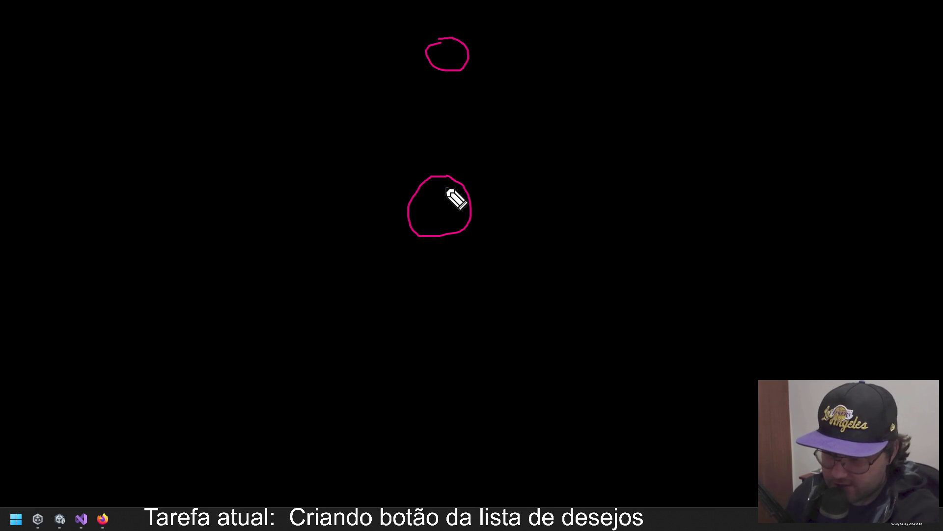
pyautogui.hotkey('ctrl', 'z')
pyautogui.moveTo(335, 200)
pyautogui.mouseDown()
pyautogui.moveTo(344, 261)
pyautogui.moveTo(334, 201)
pyautogui.mouseUp()
pyautogui.moveTo(511, 200)
pyautogui.mouseDown()
pyautogui.moveTo(583, 231)
pyautogui.moveTo(512, 191)
pyautogui.mouseUp()
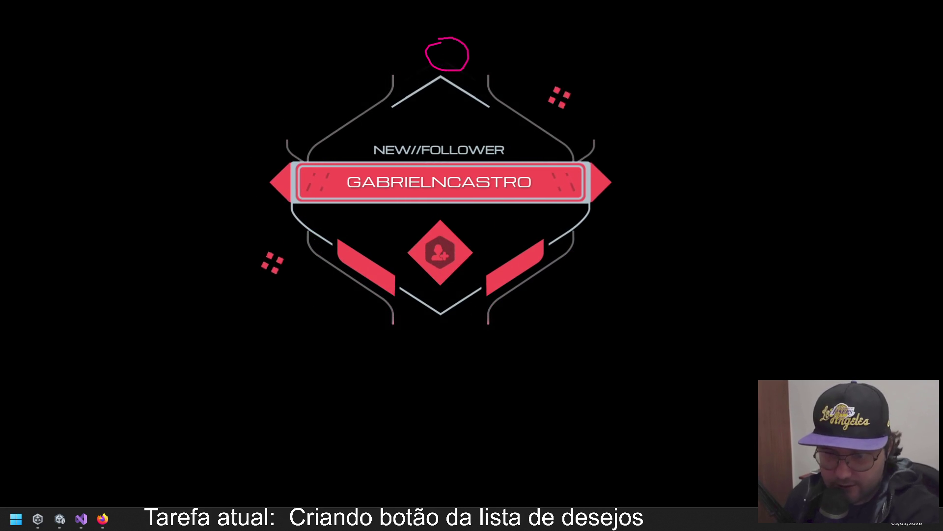
pyautogui.moveTo(277, 215)
pyautogui.mouseDown()
pyautogui.moveTo(339, 224)
pyautogui.moveTo(270, 227)
pyautogui.mouseUp()
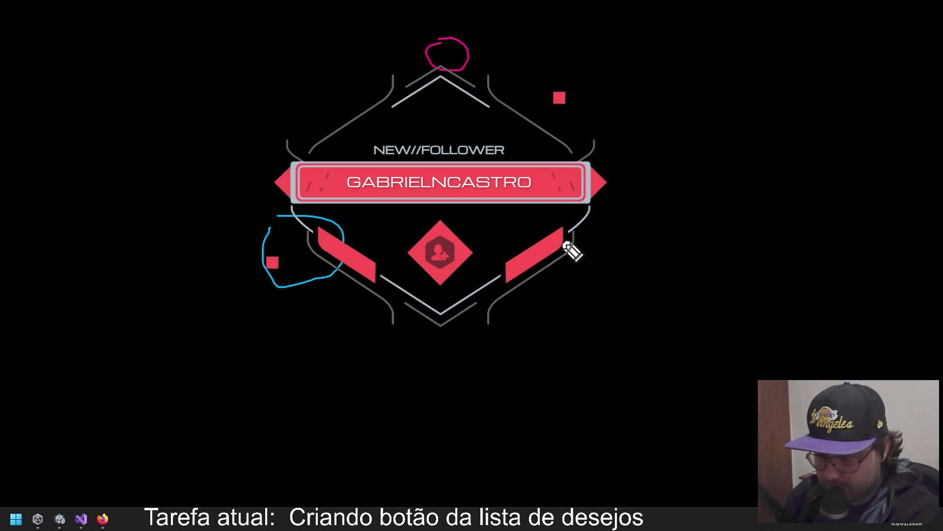
# Draw a yellow player circle and label it PLAYER.
pyautogui.moveTo(511, 220)
pyautogui.mouseDown()
pyautogui.moveTo(559, 246)
pyautogui.moveTo(520, 255)
pyautogui.moveTo(521, 225)
pyautogui.mouseUp()
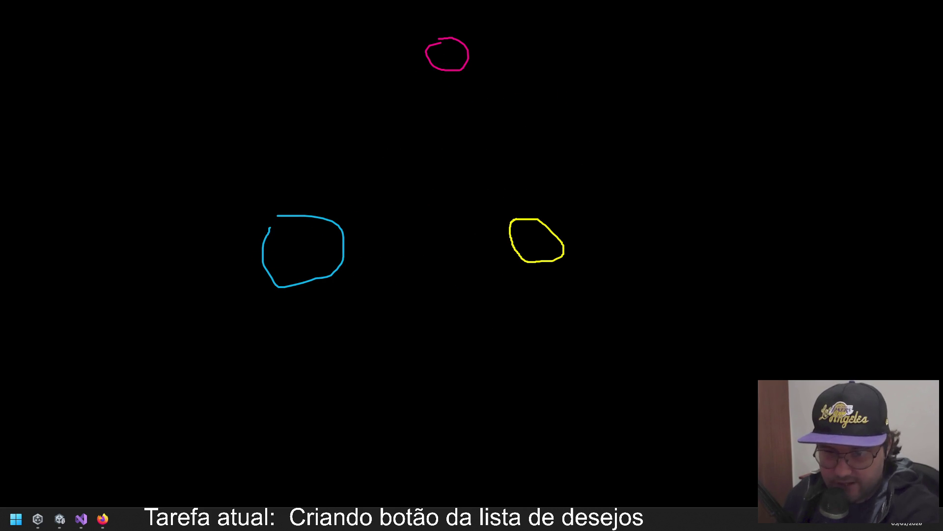
pyautogui.moveTo(540, 237)
pyautogui.mouseDown()
pyautogui.moveTo(611, 203)
pyautogui.moveTo(655, 223)
pyautogui.moveTo(718, 172)
pyautogui.moveTo(716, 131)
pyautogui.moveTo(714, 163)
pyautogui.moveTo(765, 184)
pyautogui.moveTo(738, 163)
pyautogui.mouseUp()
pyautogui.moveTo(761, 124); pyautogui.dragTo(777, 166)
pyautogui.moveTo(758, 112); pyautogui.dragTo(837, 155)
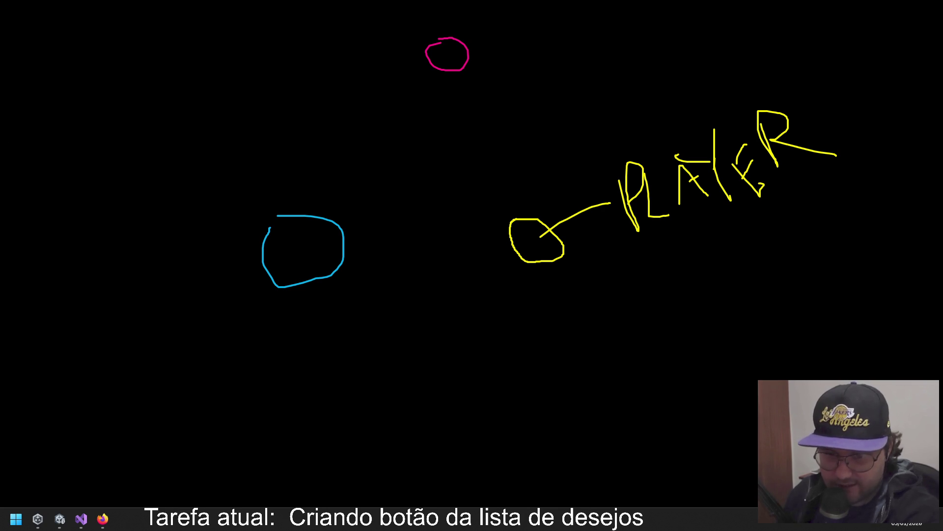
# Link the blue circle to the handwritten word LISTA.
pyautogui.moveTo(275, 264); pyautogui.dragTo(192, 300)
pyautogui.moveTo(100, 296)
pyautogui.mouseDown()
pyautogui.moveTo(104, 329)
pyautogui.moveTo(132, 329)
pyautogui.mouseUp()
pyautogui.moveTo(128, 294); pyautogui.dragTo(135, 321)
pyautogui.click(122, 256)
pyautogui.moveTo(149, 274); pyautogui.dragTo(144, 315)
pyautogui.moveTo(160, 257); pyautogui.dragTo(169, 308)
pyautogui.moveTo(158, 283)
pyautogui.mouseDown()
pyautogui.moveTo(171, 263)
pyautogui.moveTo(203, 271)
pyautogui.mouseUp()
pyautogui.moveTo(109, 339)
pyautogui.mouseDown()
pyautogui.moveTo(118, 384)
pyautogui.moveTo(173, 352)
pyautogui.mouseUp()
# Undo the bad strokes and write EVENTOS under LISTA.
pyautogui.hotkey('ctrl', 'z')
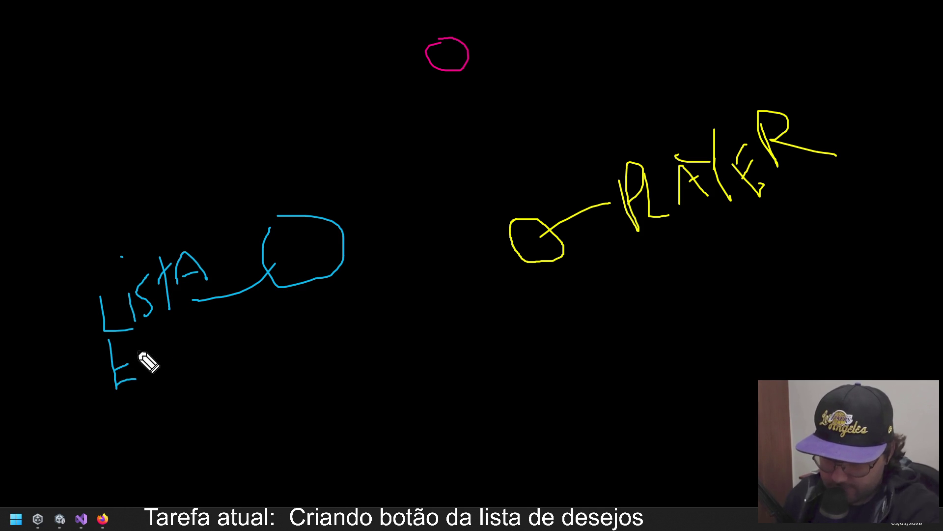
pyautogui.moveTo(114, 367)
pyautogui.mouseDown()
pyautogui.moveTo(128, 365)
pyautogui.moveTo(161, 324)
pyautogui.moveTo(181, 352)
pyautogui.mouseUp()
pyautogui.moveTo(170, 343)
pyautogui.mouseDown()
pyautogui.moveTo(223, 314)
pyautogui.moveTo(253, 315)
pyautogui.moveTo(263, 355)
pyautogui.mouseUp()
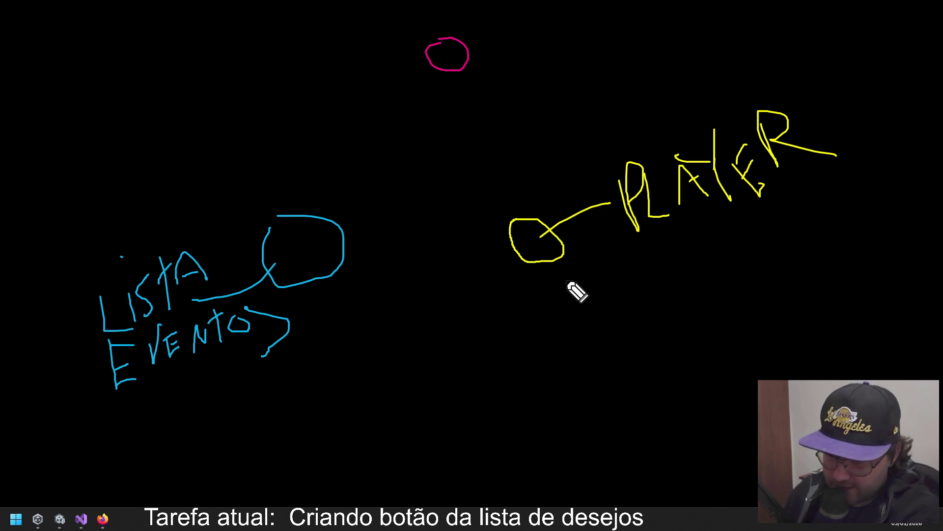
# Write MORRE under PLAYER.
pyautogui.moveTo(589, 288)
pyautogui.mouseDown()
pyautogui.moveTo(633, 282)
pyautogui.moveTo(727, 247)
pyautogui.moveTo(745, 257)
pyautogui.mouseUp()
pyautogui.moveTo(723, 228)
pyautogui.mouseDown()
pyautogui.moveTo(743, 253)
pyautogui.moveTo(785, 265)
pyautogui.mouseUp()
pyautogui.click(765, 240)
pyautogui.moveTo(761, 224); pyautogui.dragTo(775, 219)
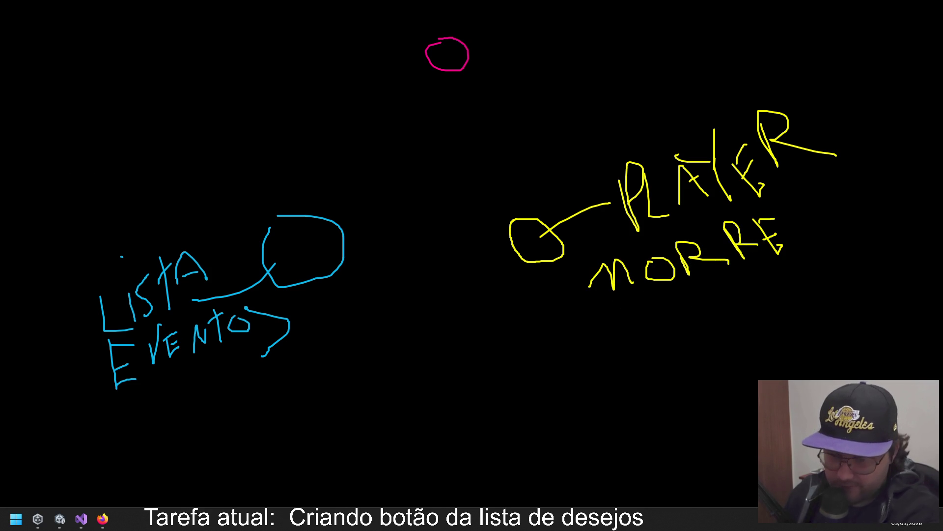
# List MORRER, PULAR and ANDAR beside the blue circle.
pyautogui.moveTo(294, 263); pyautogui.dragTo(306, 352)
pyautogui.moveTo(323, 321)
pyautogui.mouseDown()
pyautogui.moveTo(345, 318)
pyautogui.moveTo(364, 288)
pyautogui.moveTo(413, 294)
pyautogui.moveTo(415, 273)
pyautogui.moveTo(447, 250)
pyautogui.mouseUp()
pyautogui.moveTo(338, 339)
pyautogui.mouseDown()
pyautogui.moveTo(348, 359)
pyautogui.moveTo(355, 334)
pyautogui.moveTo(368, 350)
pyautogui.mouseUp()
pyautogui.moveTo(391, 319)
pyautogui.mouseDown()
pyautogui.moveTo(384, 347)
pyautogui.moveTo(374, 332)
pyautogui.moveTo(432, 330)
pyautogui.moveTo(445, 316)
pyautogui.moveTo(445, 284)
pyautogui.moveTo(464, 307)
pyautogui.mouseUp()
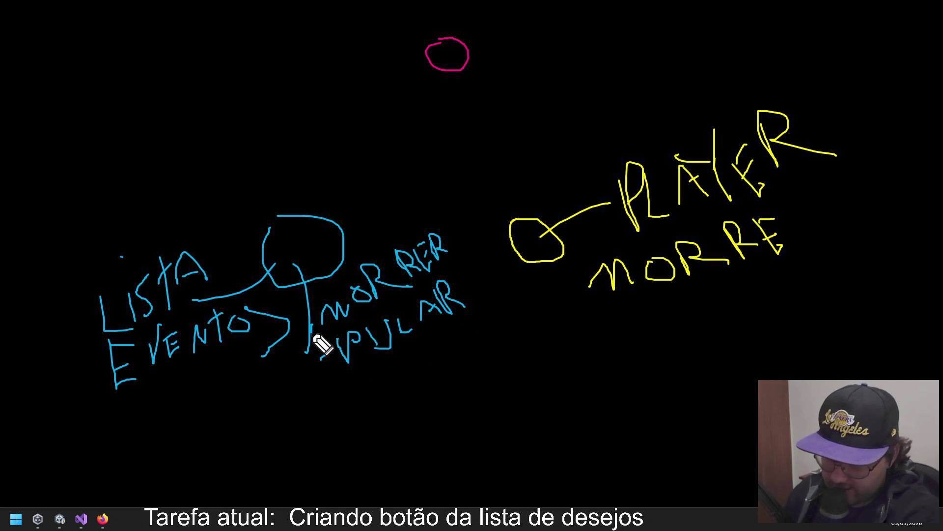
pyautogui.click(337, 390)
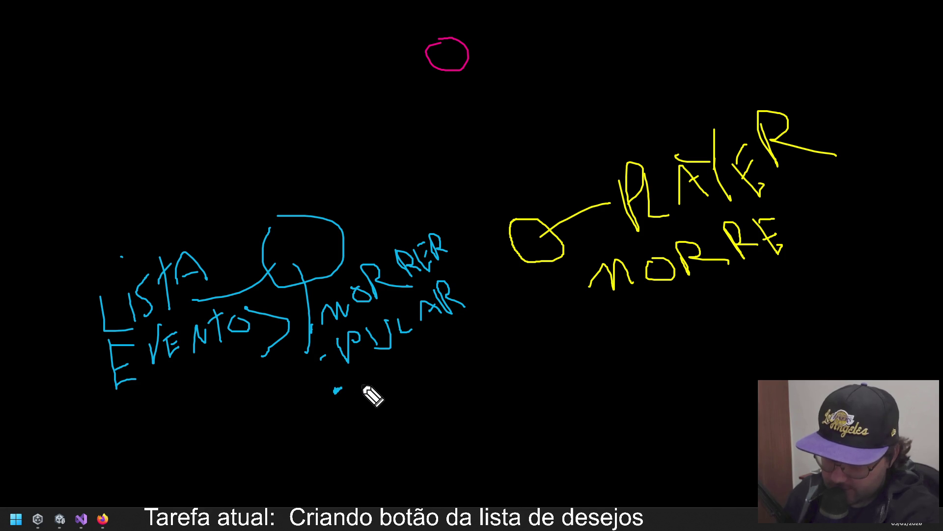
pyautogui.moveTo(362, 392)
pyautogui.mouseDown()
pyautogui.moveTo(366, 377)
pyautogui.moveTo(402, 367)
pyautogui.moveTo(438, 379)
pyautogui.moveTo(459, 358)
pyautogui.moveTo(450, 326)
pyautogui.moveTo(481, 350)
pyautogui.mouseUp()
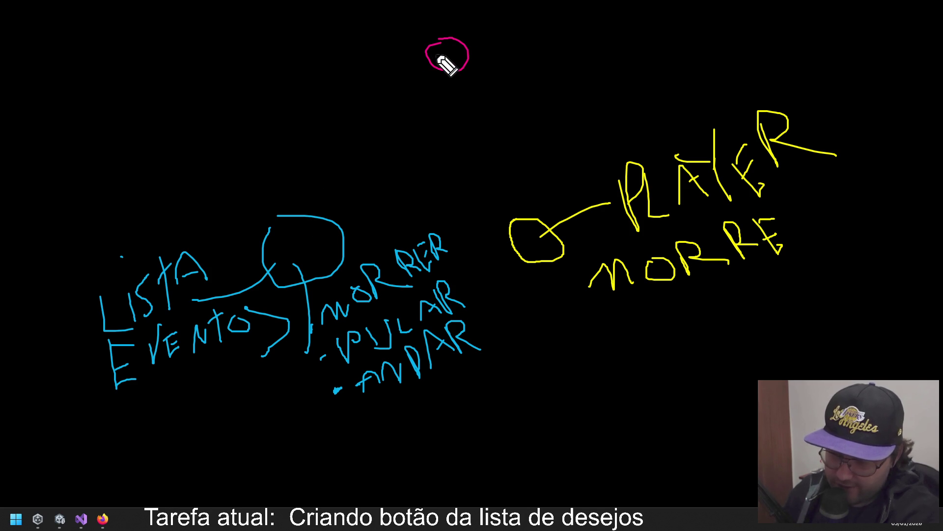
# Link the pink circle to the blue one as MAKAR and add a linked NPC circle.
pyautogui.moveTo(437, 54)
pyautogui.mouseDown()
pyautogui.moveTo(312, 228)
pyautogui.moveTo(337, 213)
pyautogui.moveTo(316, 204)
pyautogui.mouseUp()
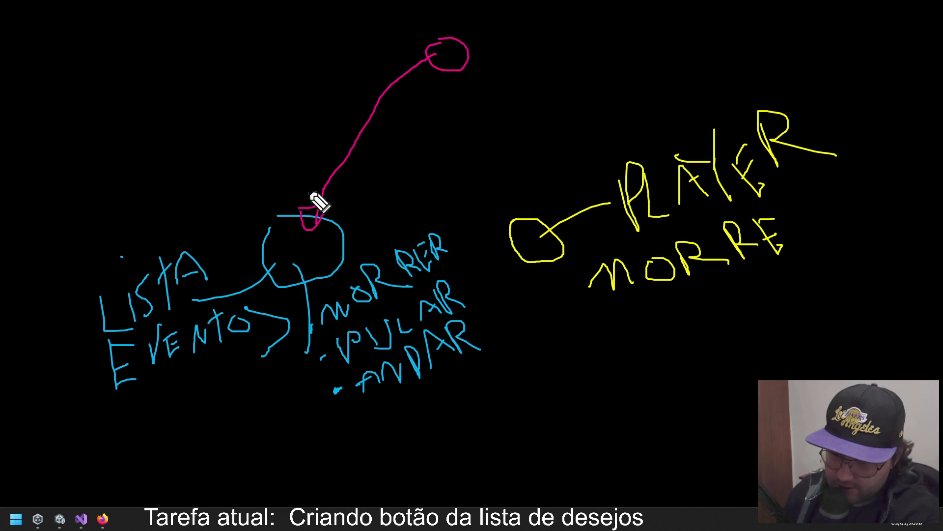
pyautogui.moveTo(348, 105)
pyautogui.mouseDown()
pyautogui.moveTo(368, 93)
pyautogui.moveTo(381, 55)
pyautogui.moveTo(393, 71)
pyautogui.moveTo(399, 62)
pyautogui.moveTo(403, 25)
pyautogui.moveTo(409, 49)
pyautogui.moveTo(413, 29)
pyautogui.moveTo(393, 64)
pyautogui.moveTo(358, 91)
pyautogui.moveTo(400, 86)
pyautogui.moveTo(398, 45)
pyautogui.moveTo(400, 63)
pyautogui.moveTo(433, 14)
pyautogui.moveTo(442, 23)
pyautogui.mouseUp()
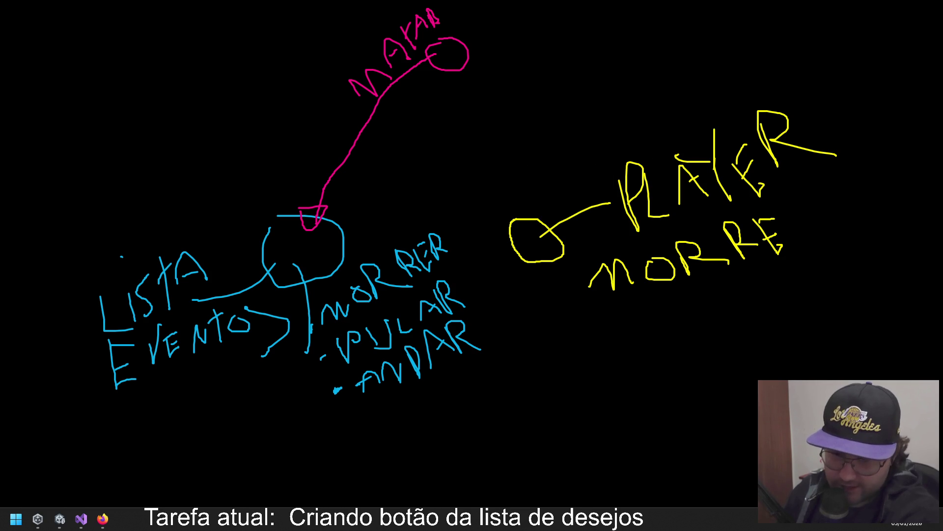
pyautogui.moveTo(605, 370)
pyautogui.mouseDown()
pyautogui.moveTo(589, 354)
pyautogui.moveTo(626, 373)
pyautogui.moveTo(704, 324)
pyautogui.moveTo(754, 312)
pyautogui.moveTo(765, 328)
pyautogui.mouseUp()
pyautogui.moveTo(780, 297); pyautogui.dragTo(817, 311)
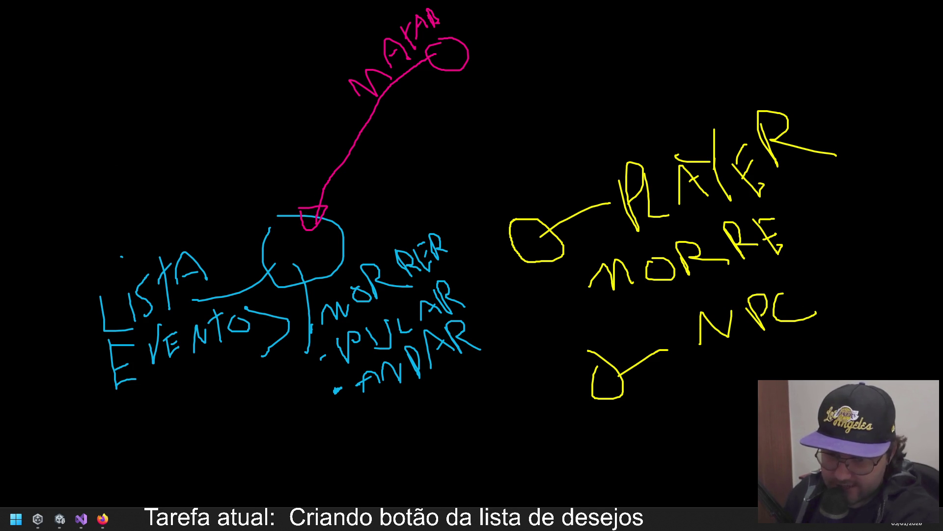
pyautogui.moveTo(569, 388)
pyautogui.mouseDown()
pyautogui.moveTo(385, 426)
pyautogui.moveTo(344, 410)
pyautogui.mouseUp()
pyautogui.moveTo(515, 263)
pyautogui.mouseDown()
pyautogui.moveTo(487, 309)
pyautogui.moveTo(459, 309)
pyautogui.mouseUp()
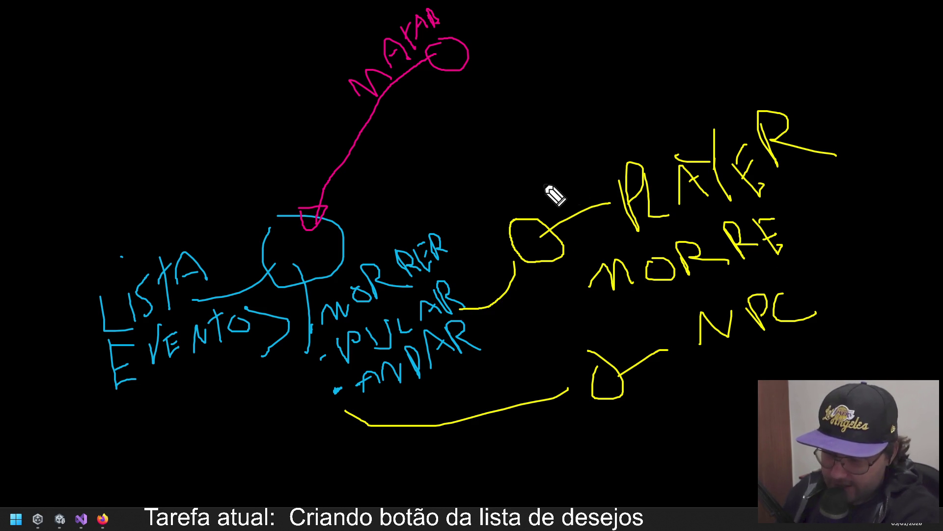
# Undo the last strokes, then clear every drawing with the E shortcut.
pyautogui.hotkey('ctrl', 'z')
pyautogui.hotkey('ctrl', 'z')
pyautogui.hotkey('ctrl', 'z')
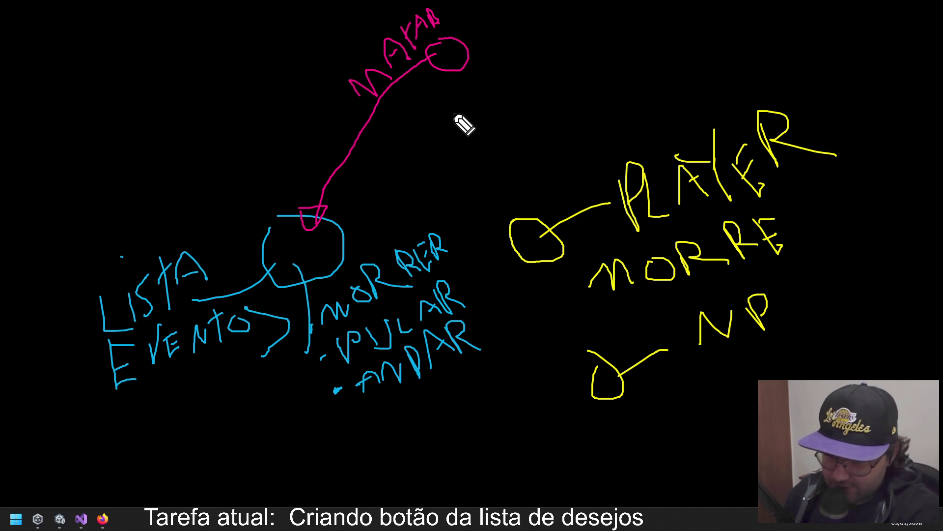
pyautogui.hotkey('ctrl', 'z')
pyautogui.hotkey('ctrl', 'z')
pyautogui.hotkey('ctrl', 'z')
pyautogui.hotkey('ctrl', 'z')
pyautogui.hotkey('ctrl', 'z')
pyautogui.hotkey('ctrl', 'z')
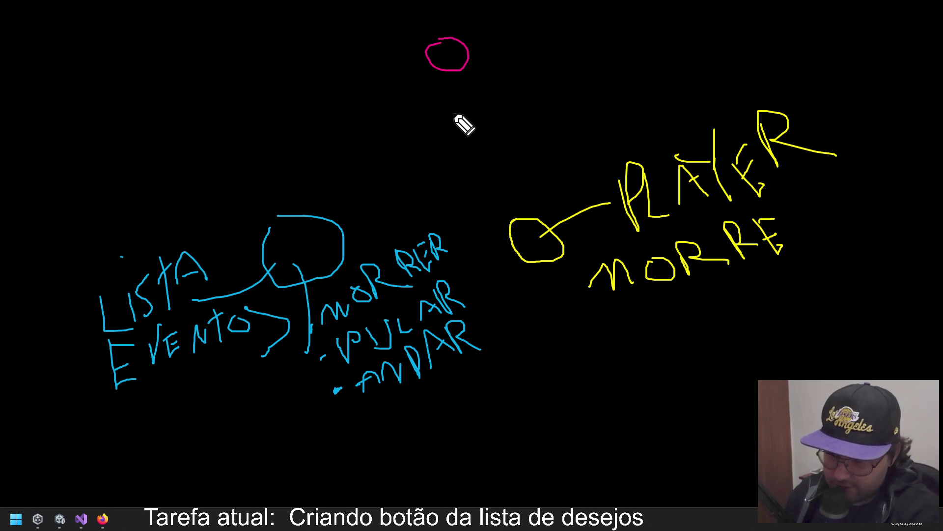
pyautogui.hotkey('ctrl', 'z')
pyautogui.hotkey('ctrl', 'z')
pyautogui.hotkey('ctrl', 'z')
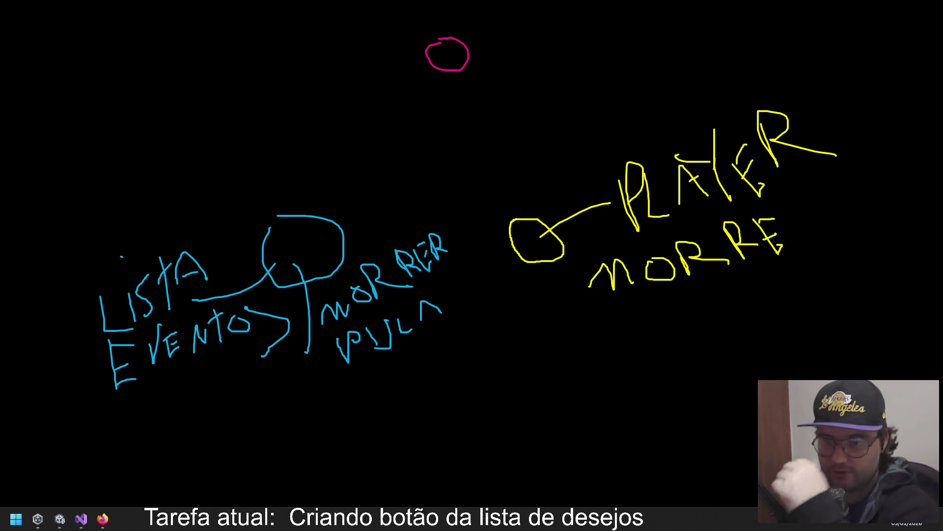
pyautogui.press('e')
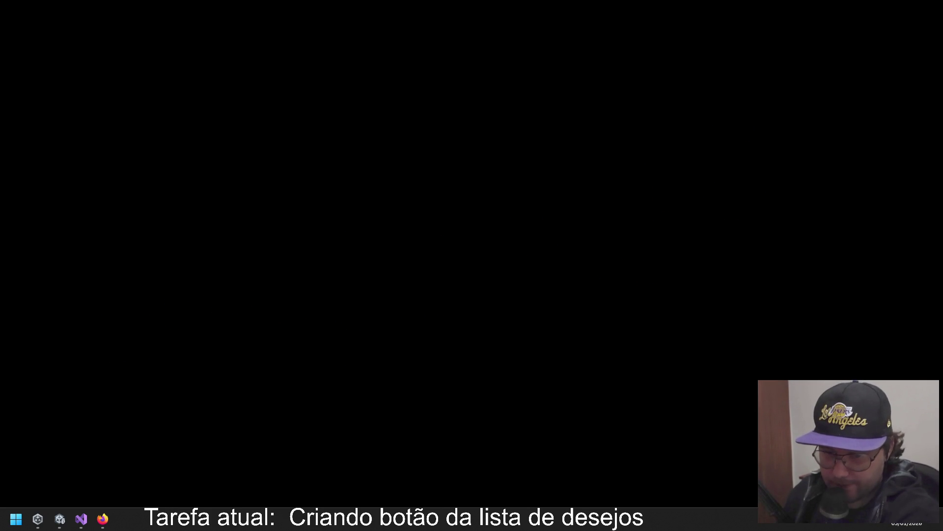
# Draw blue, pink and yellow circles and write EMP under the blue and yellow ones.
pyautogui.moveTo(254, 221)
pyautogui.mouseDown()
pyautogui.moveTo(260, 268)
pyautogui.moveTo(250, 215)
pyautogui.mouseUp()
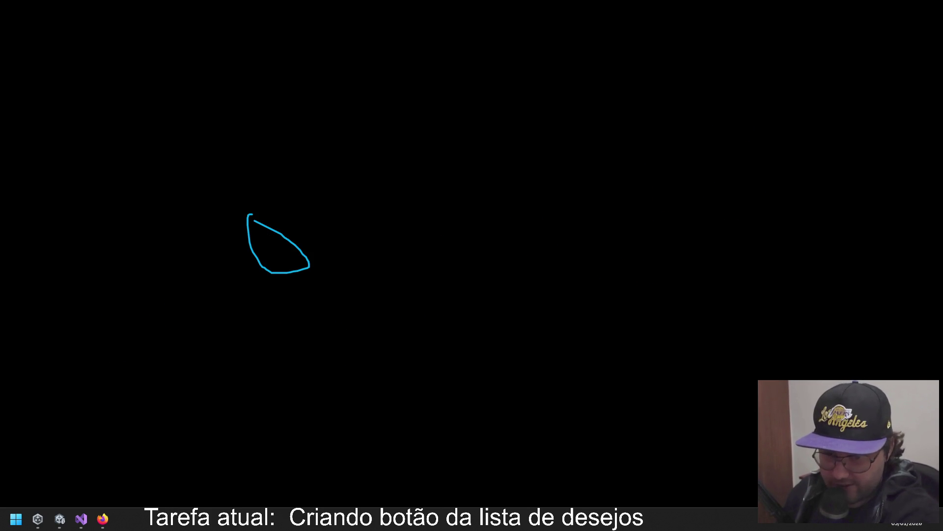
pyautogui.moveTo(436, 35)
pyautogui.mouseDown()
pyautogui.moveTo(458, 65)
pyautogui.moveTo(431, 40)
pyautogui.mouseUp()
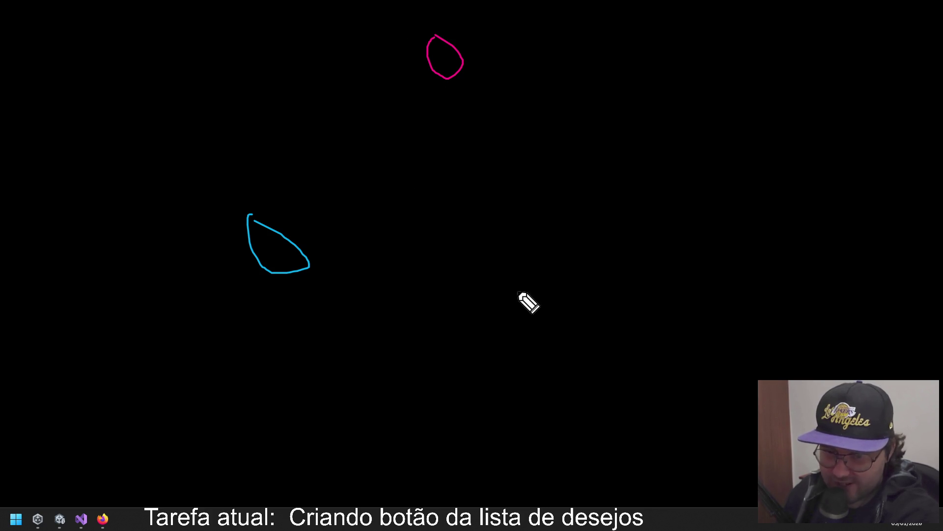
pyautogui.moveTo(539, 207)
pyautogui.mouseDown()
pyautogui.moveTo(520, 243)
pyautogui.moveTo(530, 215)
pyautogui.mouseUp()
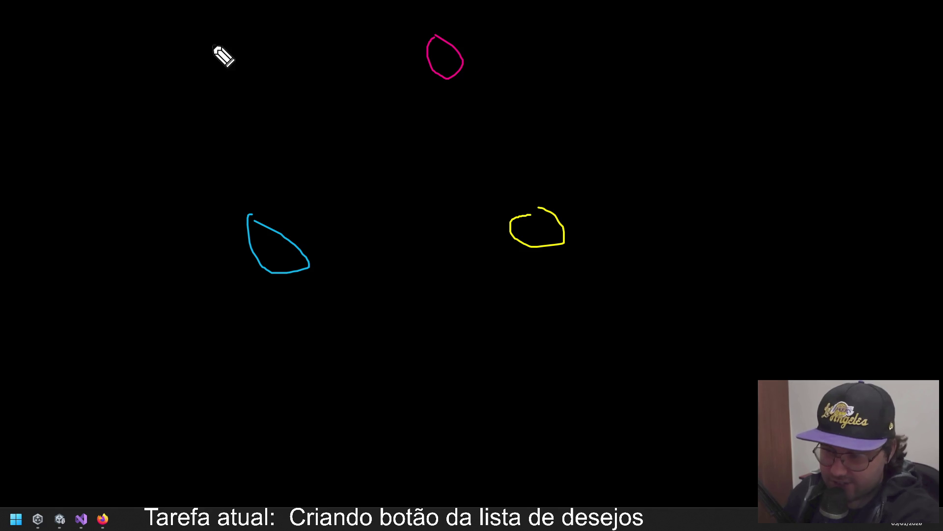
pyautogui.moveTo(257, 303)
pyautogui.mouseDown()
pyautogui.moveTo(286, 335)
pyautogui.moveTo(267, 318)
pyautogui.moveTo(286, 301)
pyautogui.moveTo(328, 317)
pyautogui.mouseUp()
pyautogui.moveTo(338, 281)
pyautogui.mouseDown()
pyautogui.moveTo(342, 318)
pyautogui.moveTo(334, 303)
pyautogui.mouseUp()
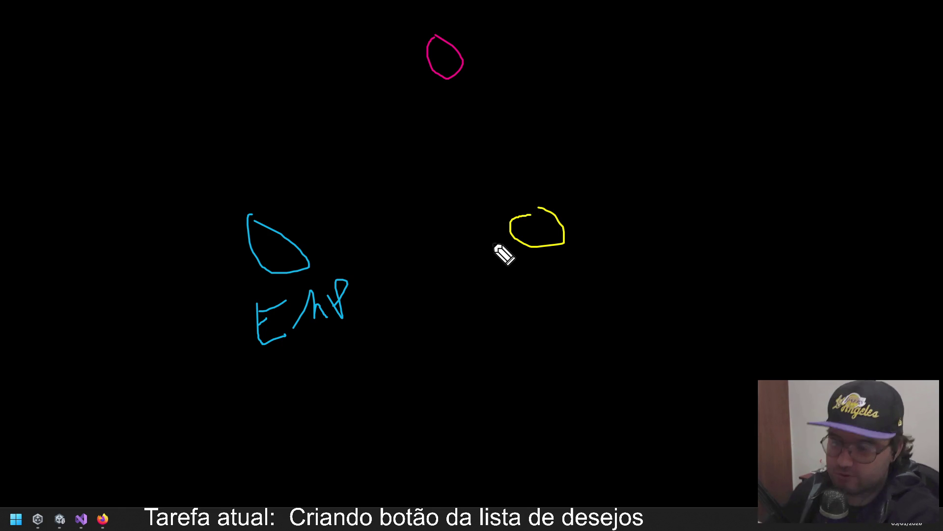
pyautogui.moveTo(567, 254)
pyautogui.mouseDown()
pyautogui.moveTo(571, 280)
pyautogui.moveTo(597, 269)
pyautogui.moveTo(575, 302)
pyautogui.moveTo(587, 285)
pyautogui.moveTo(577, 259)
pyautogui.moveTo(621, 268)
pyautogui.moveTo(654, 247)
pyautogui.moveTo(674, 246)
pyautogui.moveTo(668, 256)
pyautogui.mouseUp()
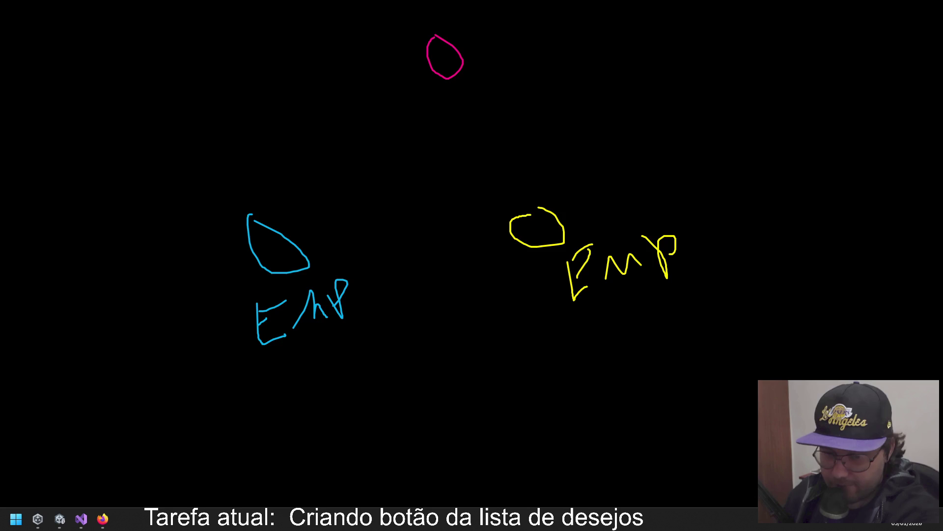
# Clear all annotations from the screen with the E shortcut.
pyautogui.press('e')
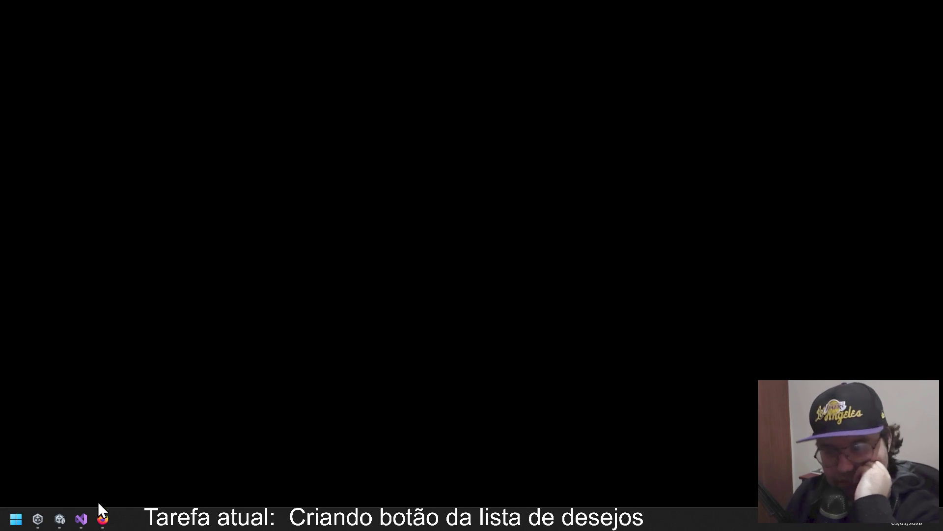
# Restore Visual Studio and save WhistlistBtn.cs.
pyautogui.click(81, 518)
pyautogui.click(278, 170)
pyautogui.hotkey('ctrl', 's')
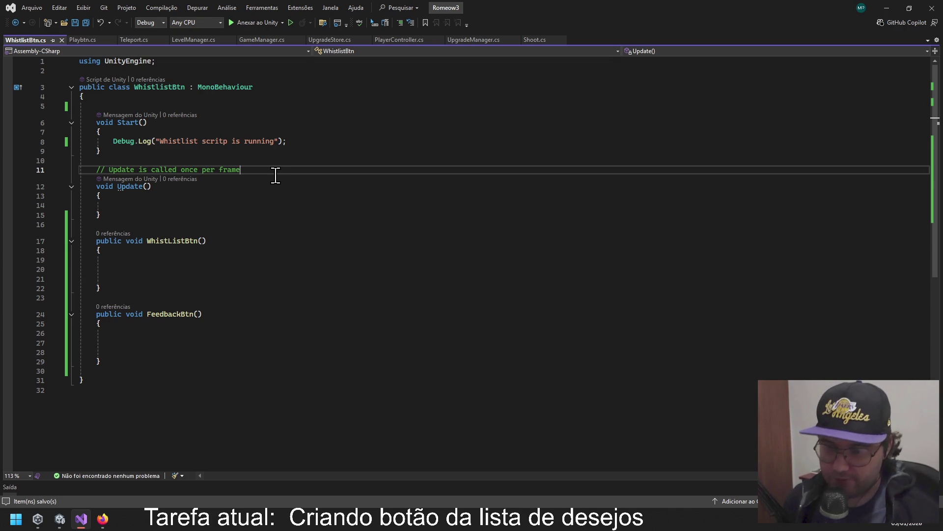
# Add a blank line inside the WhistListBtn() method body.
pyautogui.click(145, 208)
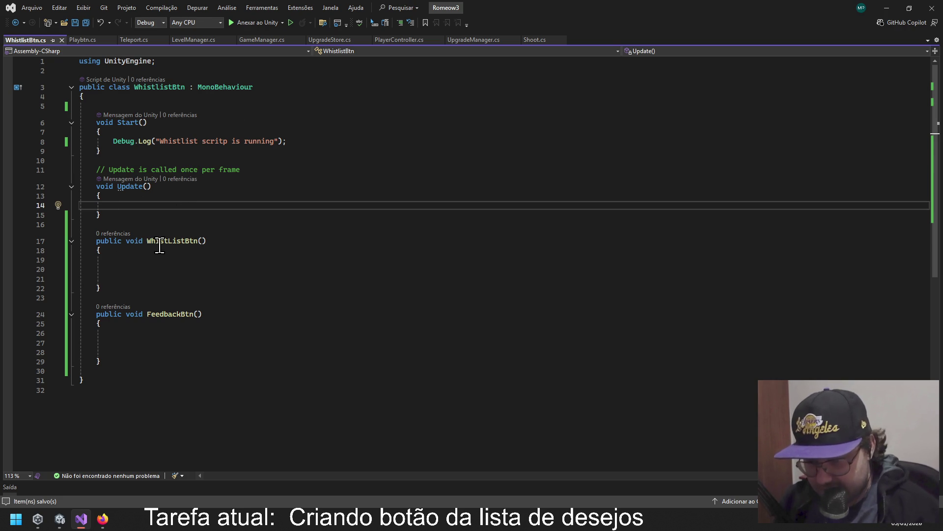
pyautogui.moveTo(97, 241); pyautogui.dragTo(305, 239)
pyautogui.click(306, 239)
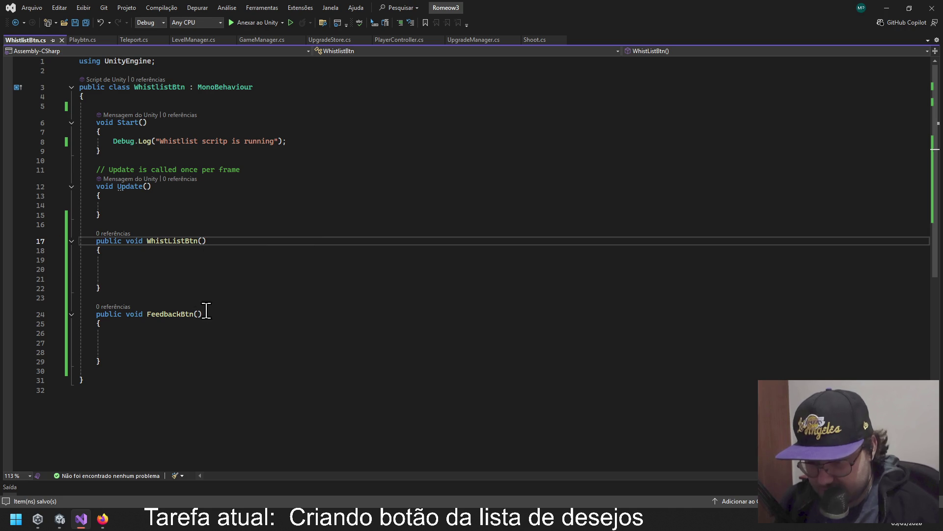
pyautogui.click(270, 294)
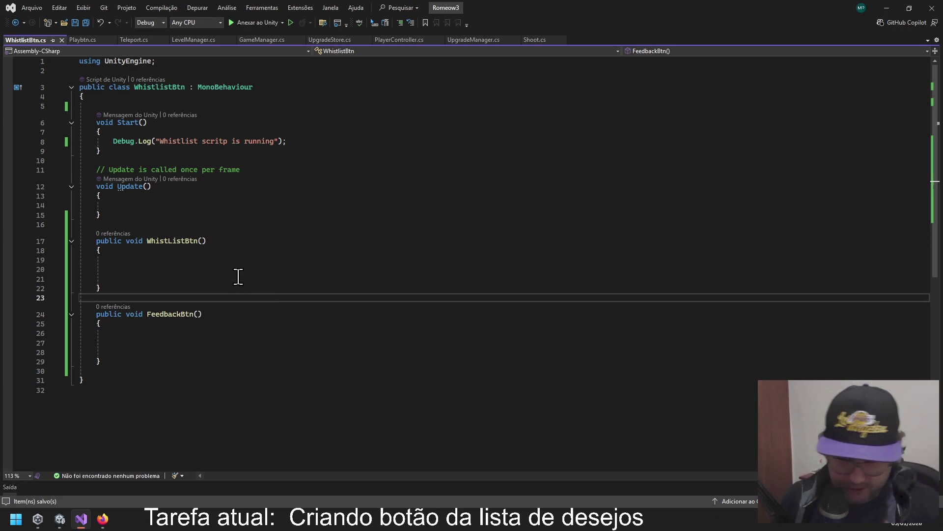
pyautogui.click(136, 268)
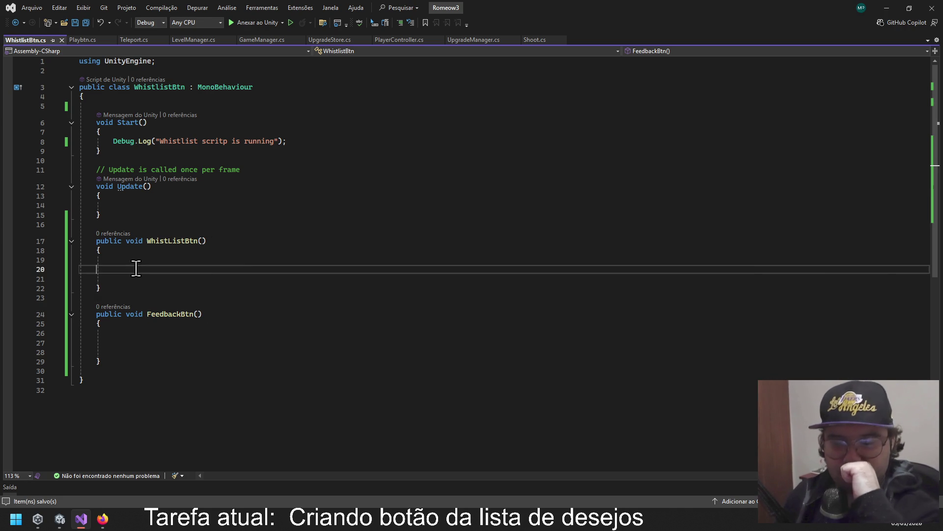
pyautogui.click(137, 261)
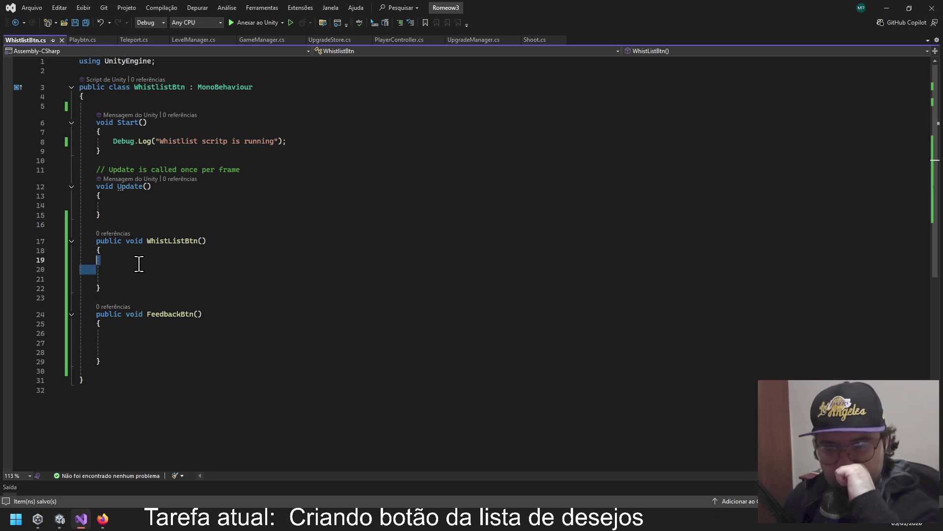
pyautogui.press('Return')
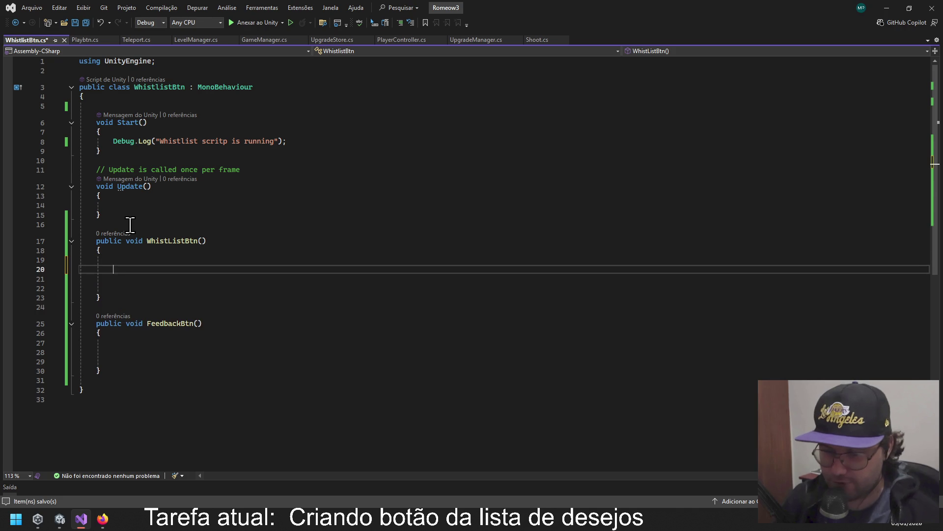
# Make WhistListBtn log "jogador clicou no botão de whistlist" with Debug.Log.
pyautogui.write('Debu')
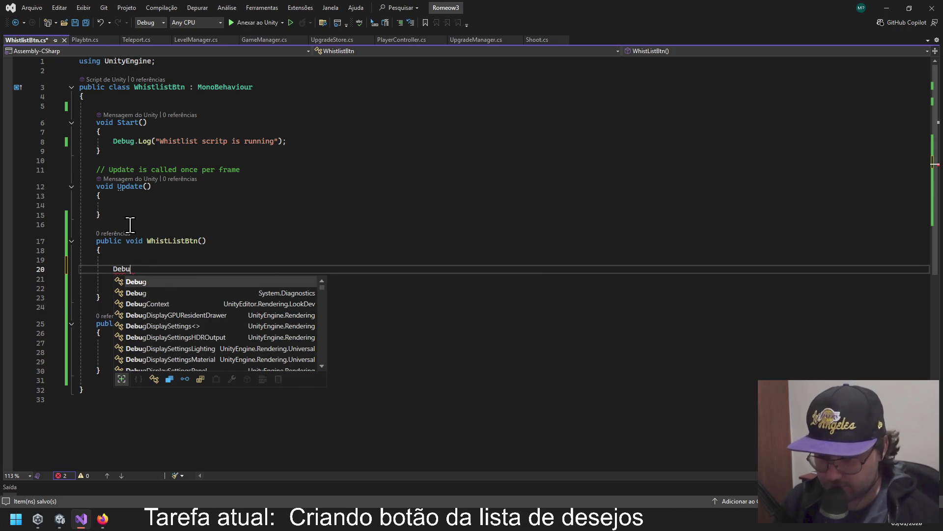
pyautogui.press('Tab')
pyautogui.write('.Log(" j')
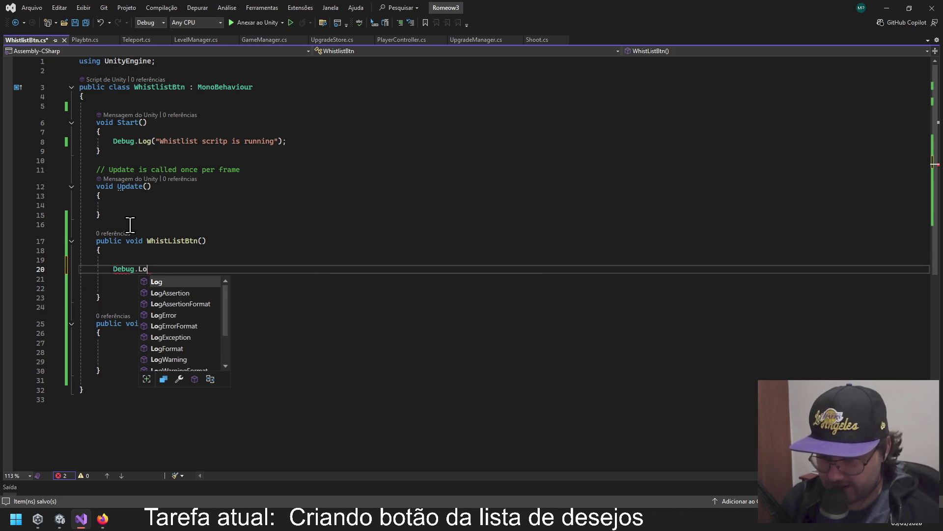
pyautogui.write('ogador clicou ')
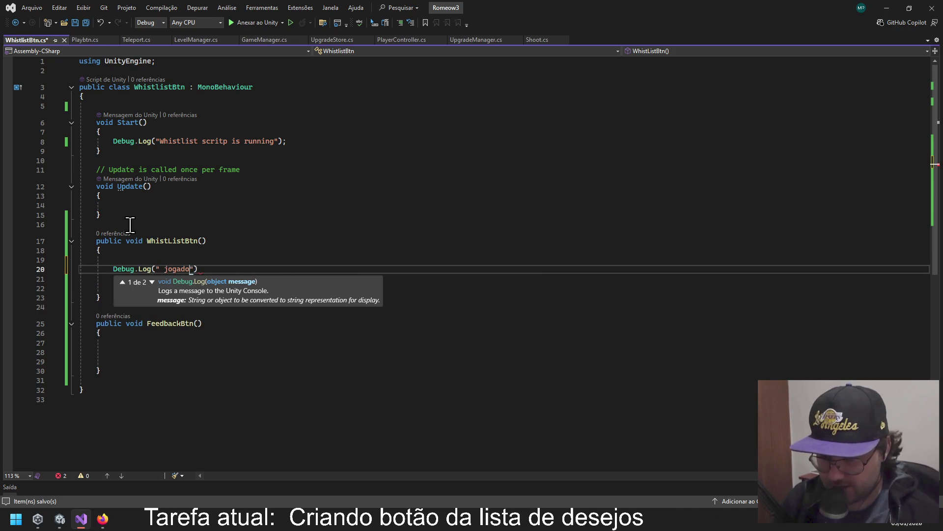
pyautogui.write('no botão de ')
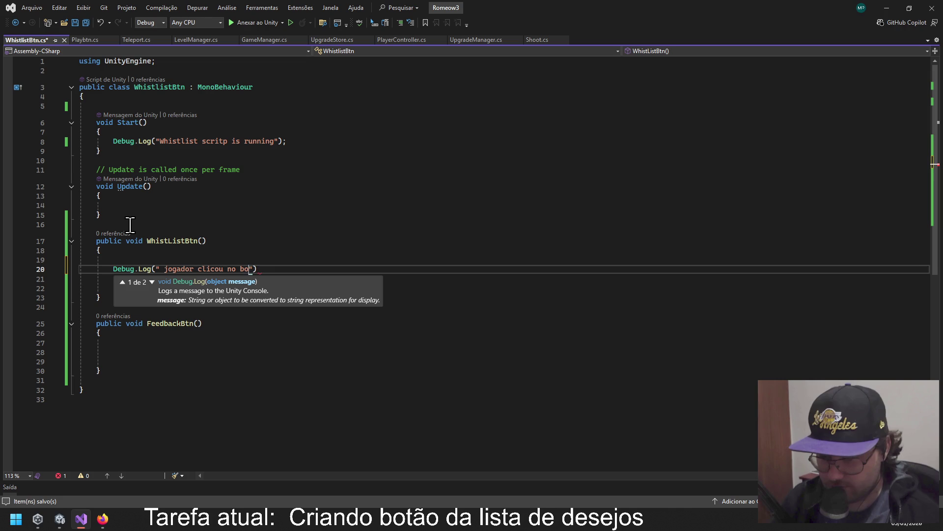
pyautogui.write('whist li')
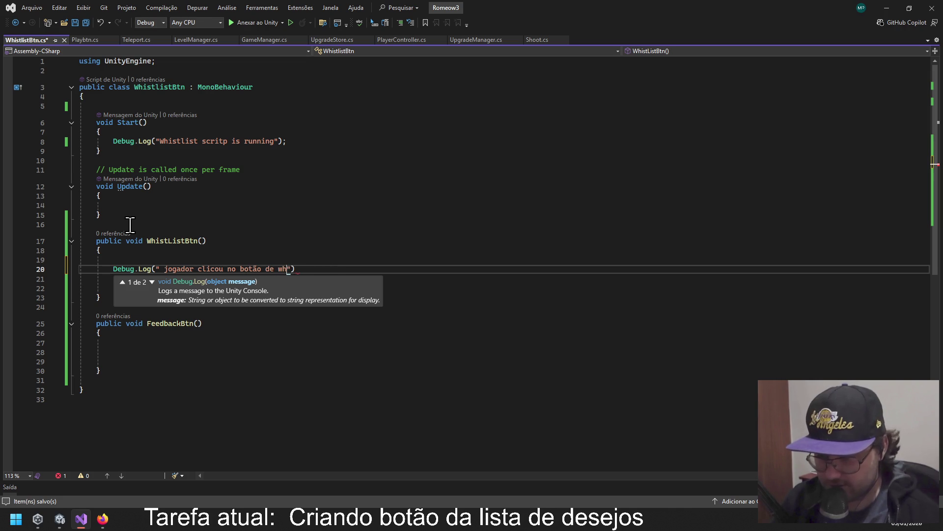
pyautogui.write('st')
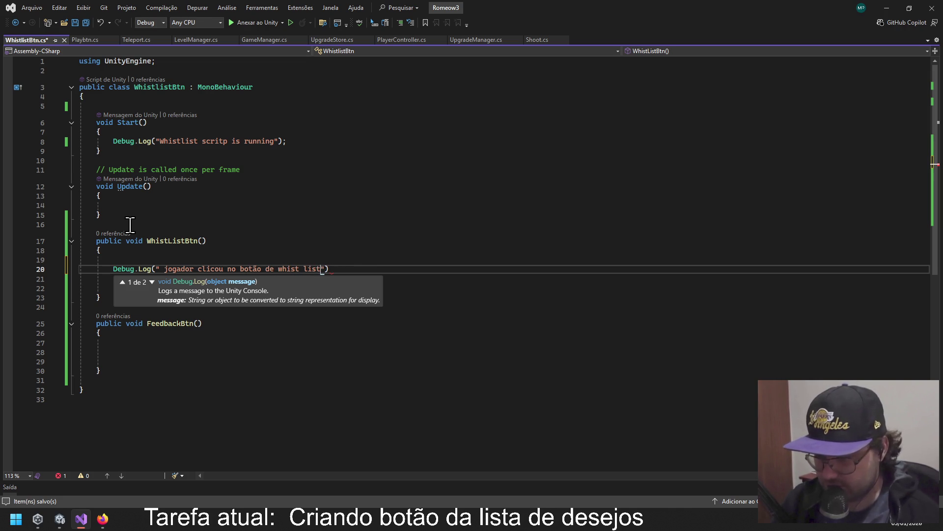
pyautogui.press('Left')
pyautogui.press('Left')
pyautogui.press('Left')
pyautogui.press('Delete')
pyautogui.press('Right')
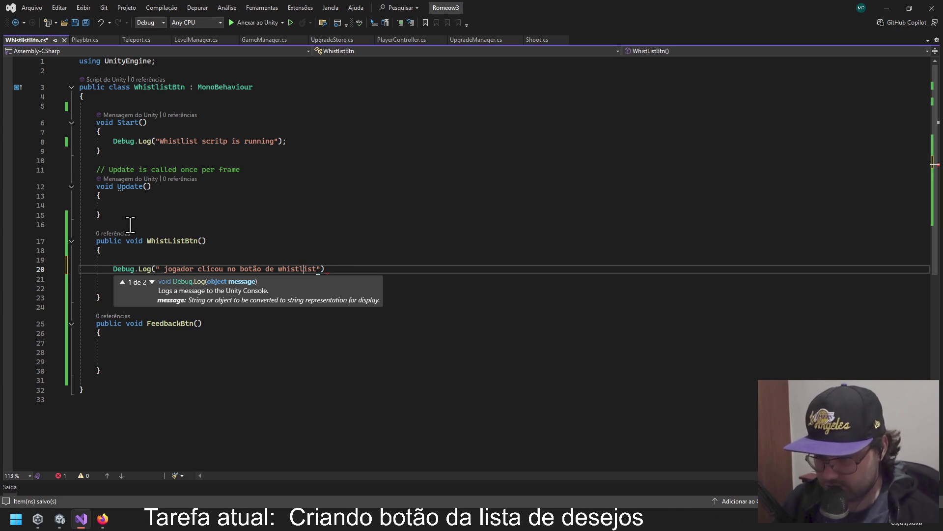
pyautogui.press('End')
pyautogui.write('.')
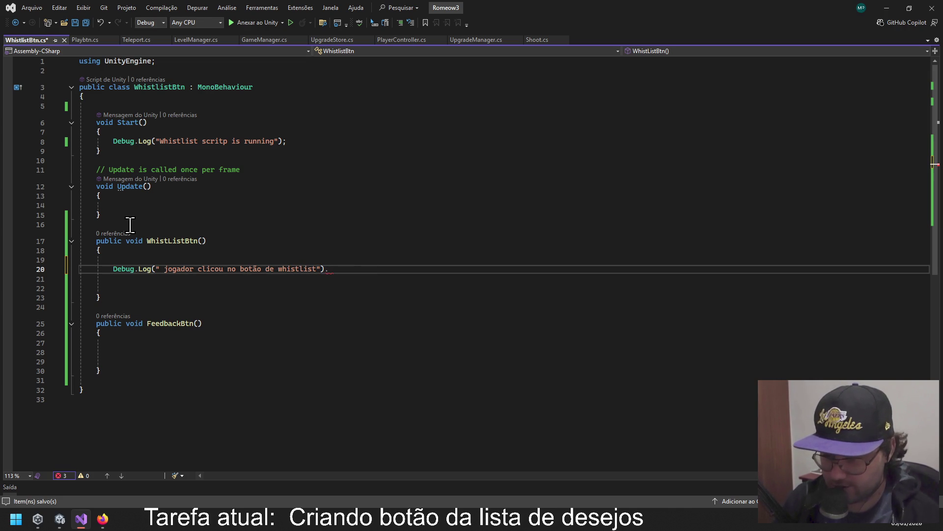
pyautogui.press('BackSpace')
pyautogui.write(';')
# Copy the log line into FeedbackBtn with 'feedback' as the button name, and save.
pyautogui.hotkey('ctrl', 'shift', 'Left')
pyautogui.hotkey('ctrl', 'shift', 'Left')
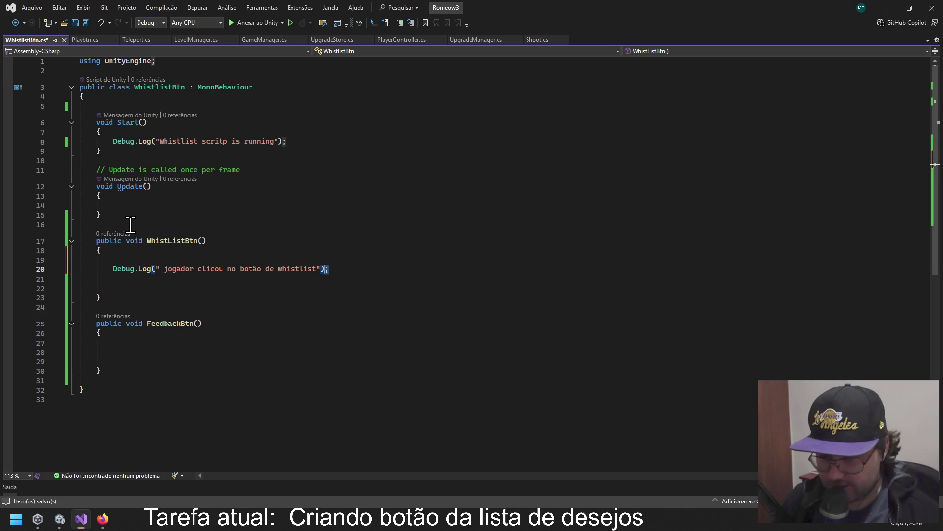
pyautogui.hotkey('ctrl', 'shift', 'Left')
pyautogui.hotkey('ctrl', 'shift', 'Left')
pyautogui.hotkey('ctrl', 'shift', 'Left')
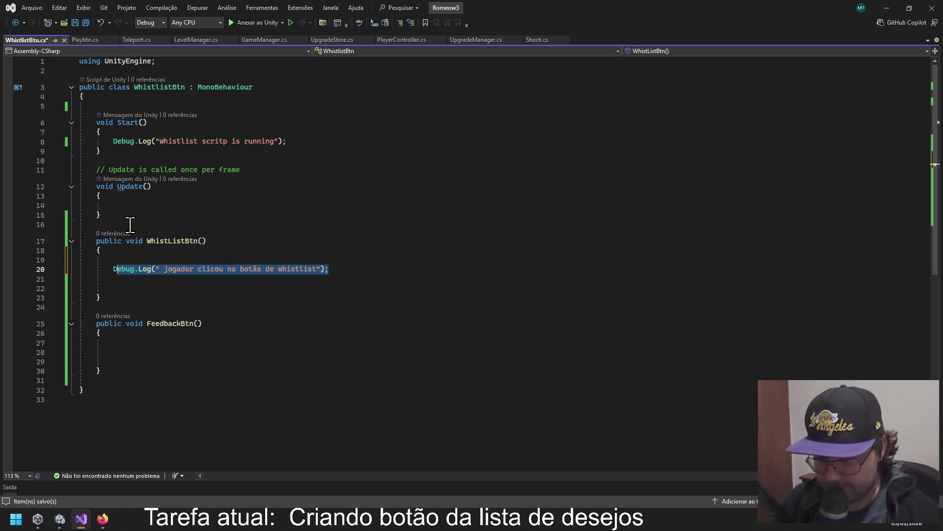
pyautogui.press('Down')
pyautogui.press('Down')
pyautogui.press('Down')
pyautogui.press('Down')
pyautogui.write('Debug.Log(" jogador clicou no botão de whistlist");')
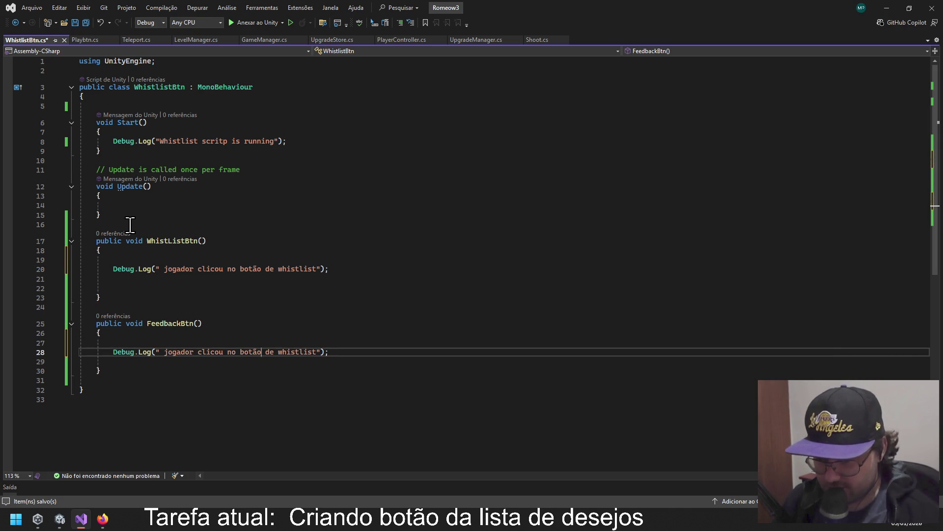
pyautogui.press('Right')
pyautogui.press('Right')
pyautogui.press('Delete')
pyautogui.press('Delete')
pyautogui.press('Delete')
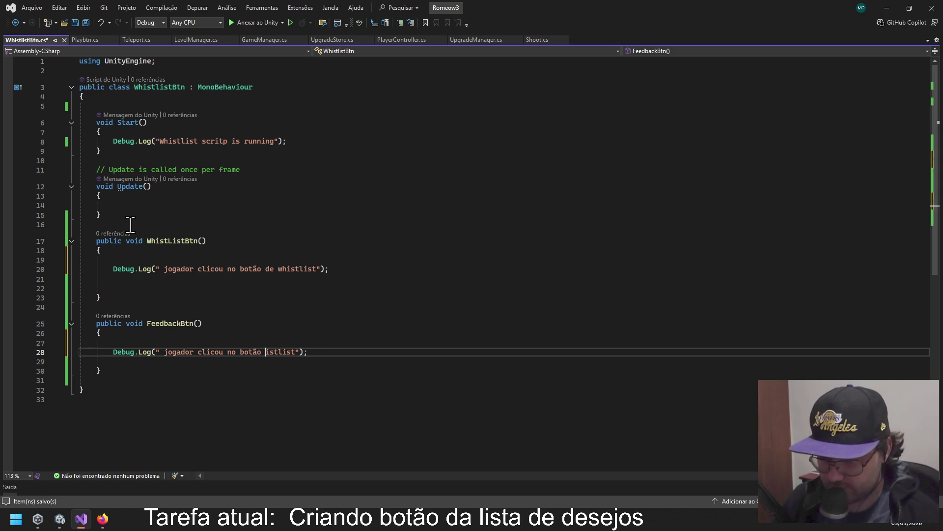
pyautogui.press('Delete')
pyautogui.press('Delete')
pyautogui.press('Delete')
pyautogui.write('feedback')
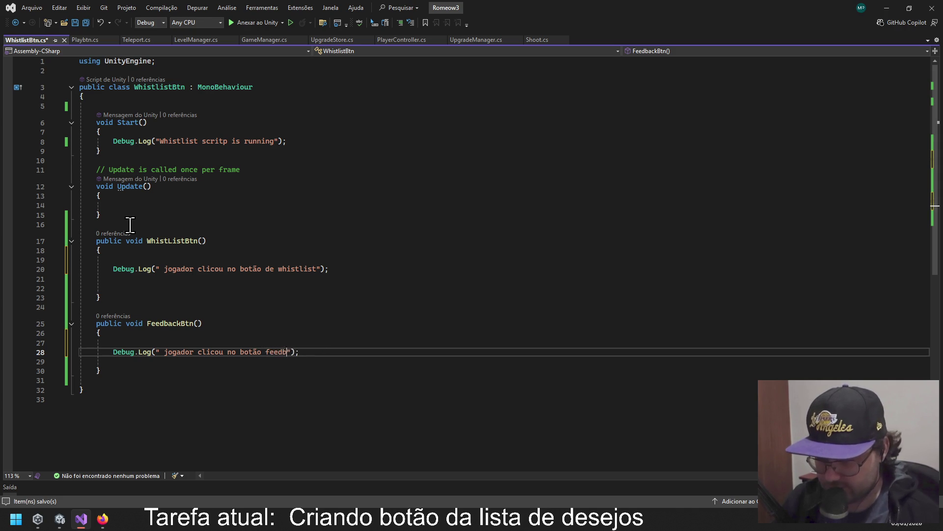
pyautogui.press('Right')
pyautogui.press('Right')
pyautogui.click(219, 270)
pyautogui.hotkey('ctrl', 's')
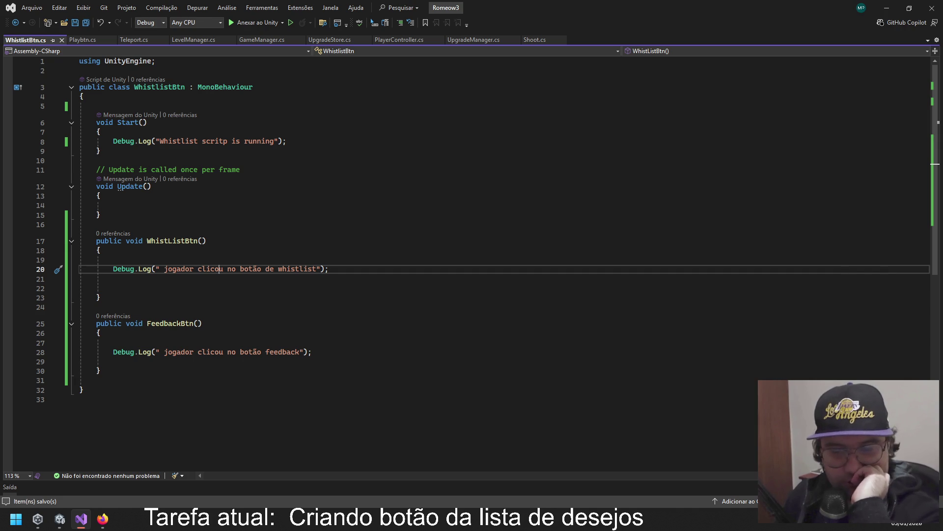
pyautogui.hotkey('alt', 'Tab')
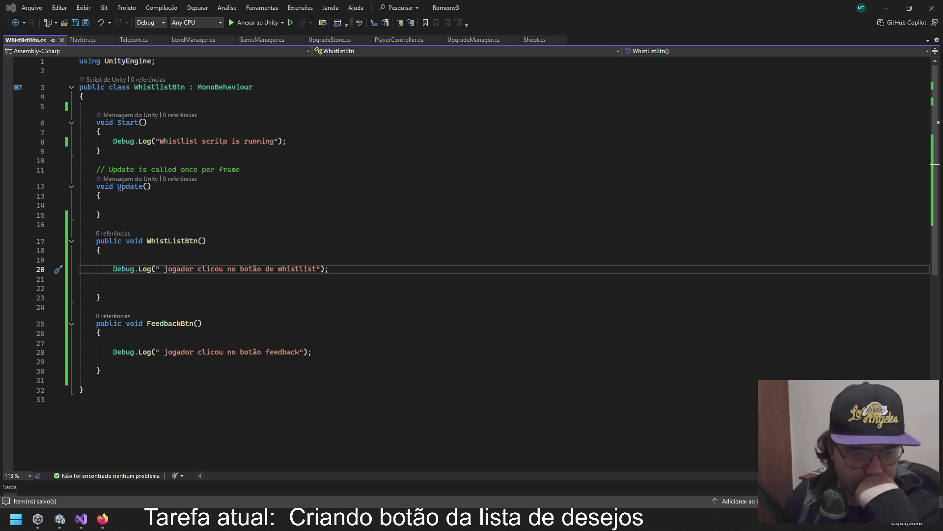
pyautogui.click(167, 288)
# Start an Application.OpenURL line right below WhistListBtn's Debug.Log call and save the script.
pyautogui.press('Down')
pyautogui.press('Down')
pyautogui.click(133, 285)
pyautogui.click(349, 268)
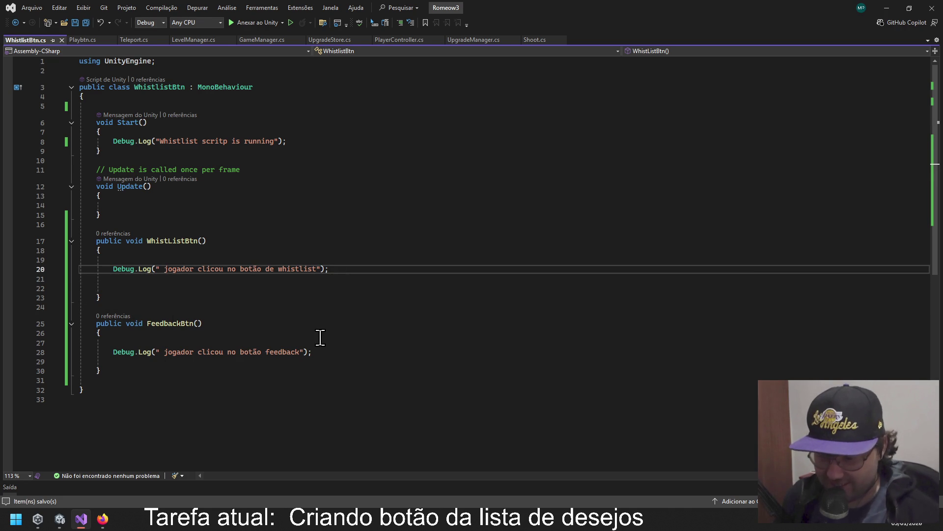
pyautogui.press('Return')
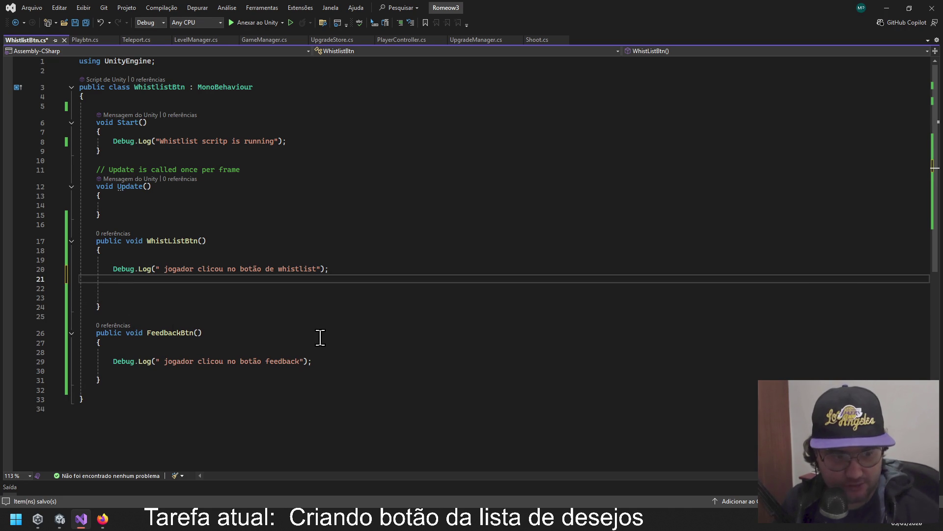
pyautogui.write('App')
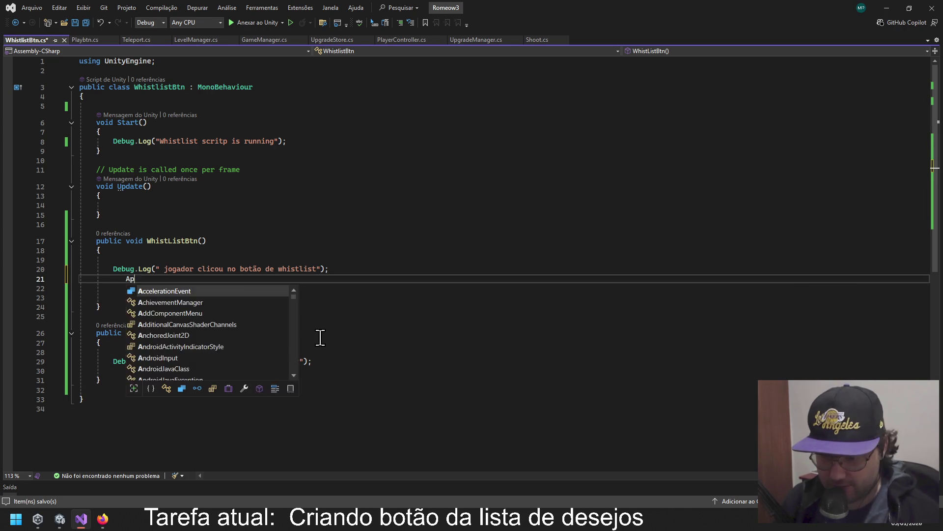
pyautogui.press('Tab')
pyautogui.write('.Open')
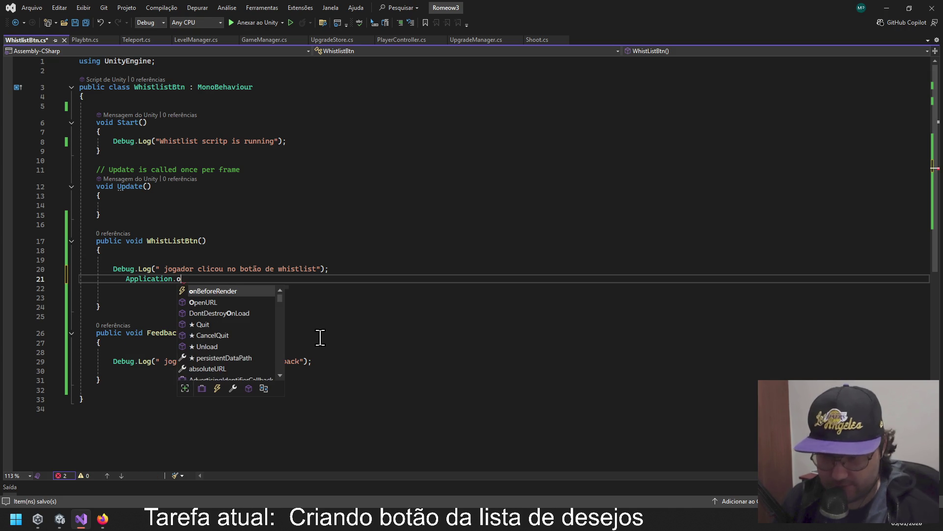
pyautogui.press('Tab')
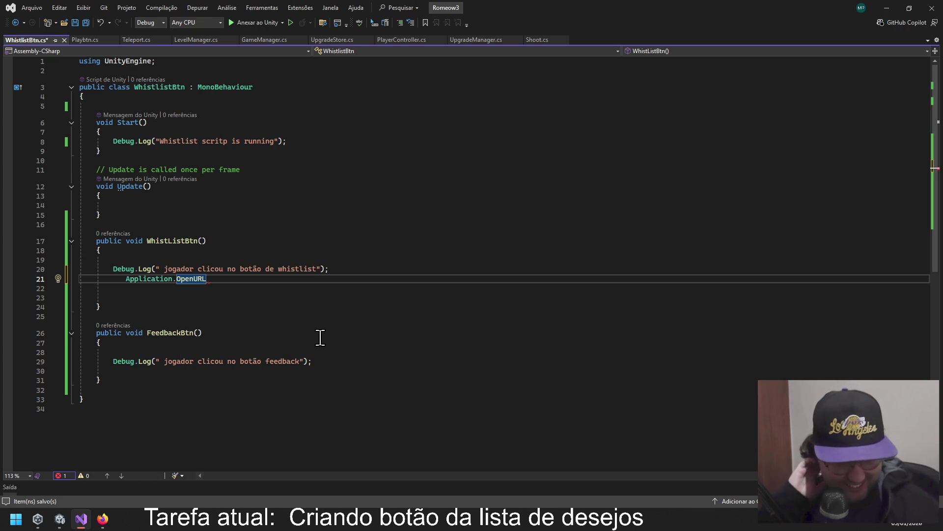
pyautogui.click(269, 196)
pyautogui.hotkey('ctrl', 's')
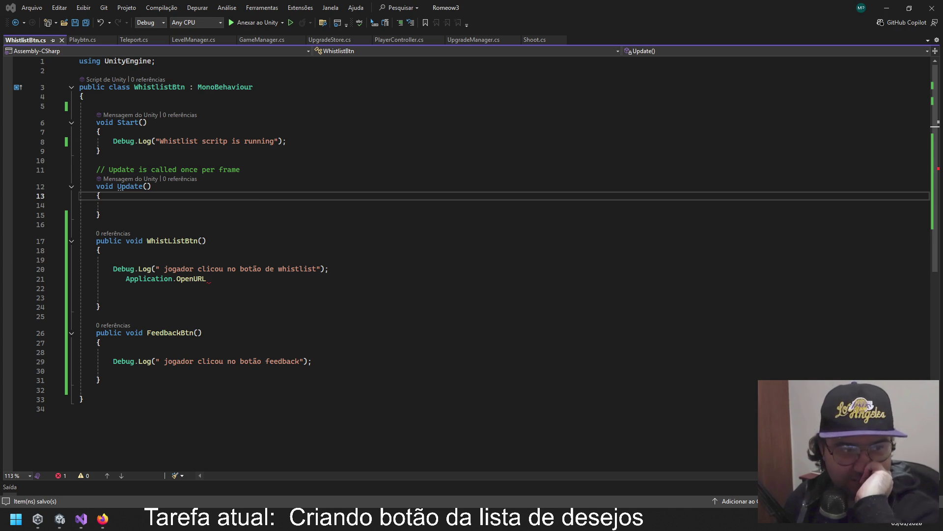
pyautogui.click(226, 283)
pyautogui.click(271, 106)
# Add two public string field lines at the top of the class, naming the first whistlist.
pyautogui.press('Return')
pyautogui.write('public string')
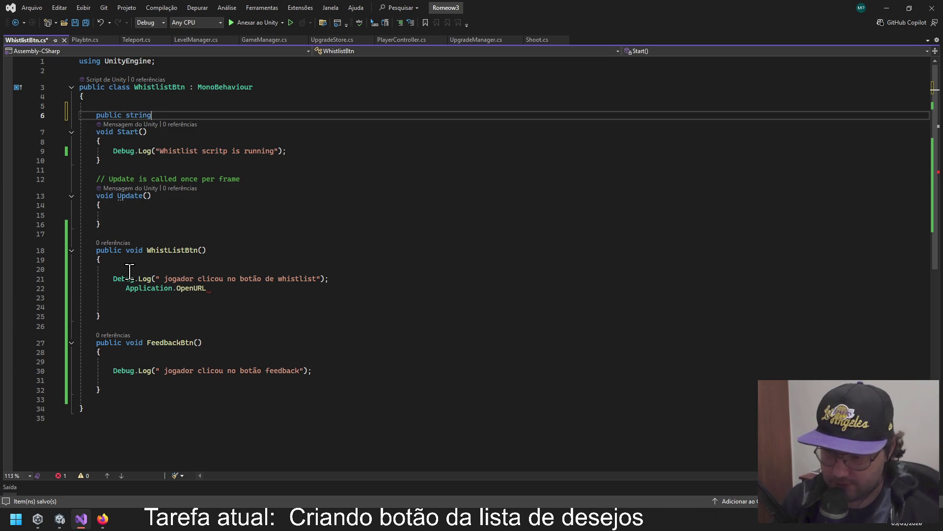
pyautogui.press('Return')
pyautogui.write('public string')
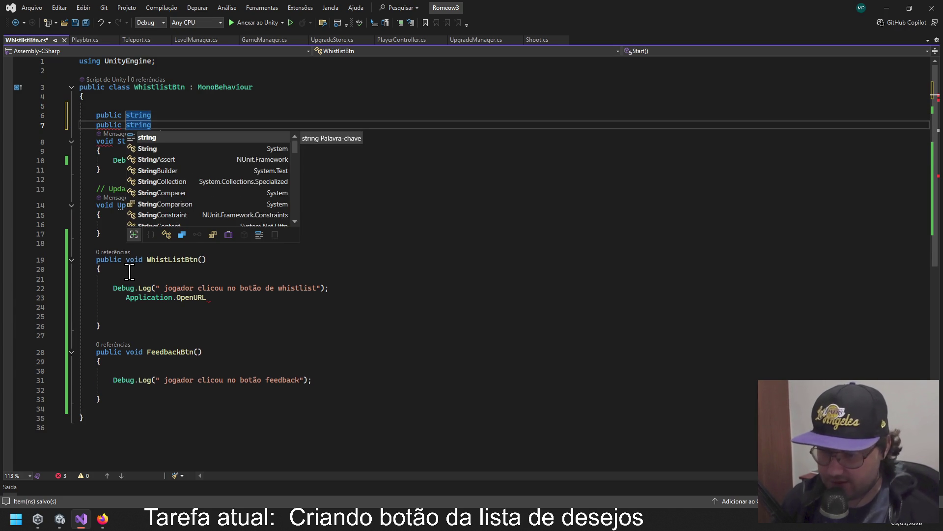
pyautogui.click(156, 115)
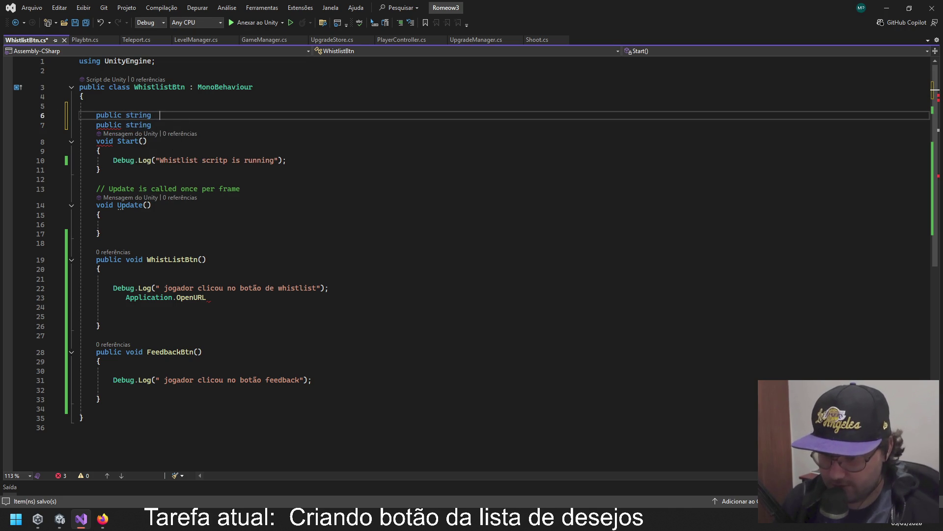
pyautogui.write('whistlist')
pyautogui.write('(')
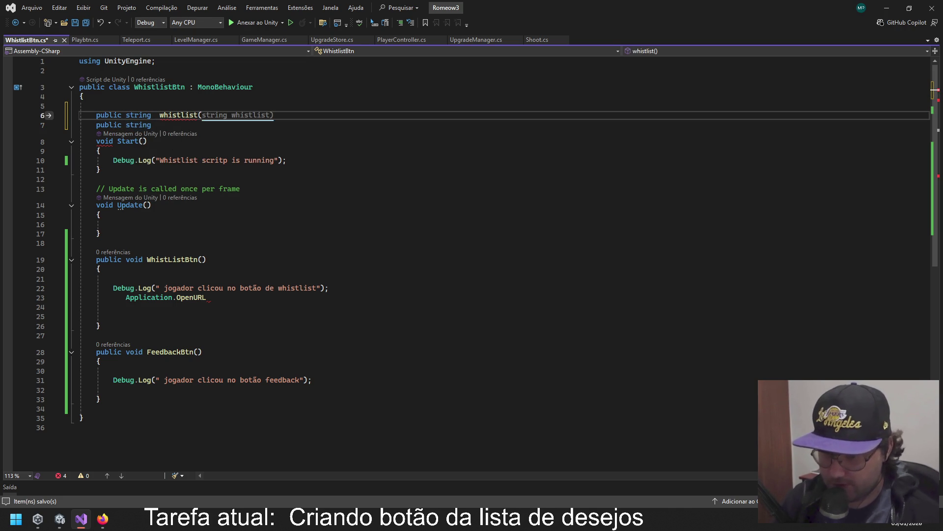
pyautogui.press('BackSpace')
pyautogui.write(';')
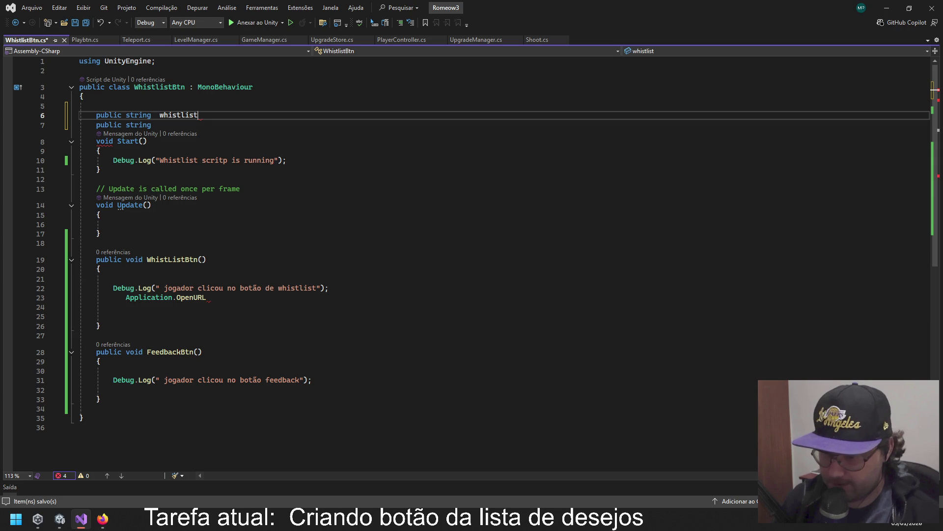
# Name the second field feedBack and save the script.
pyautogui.click(155, 125)
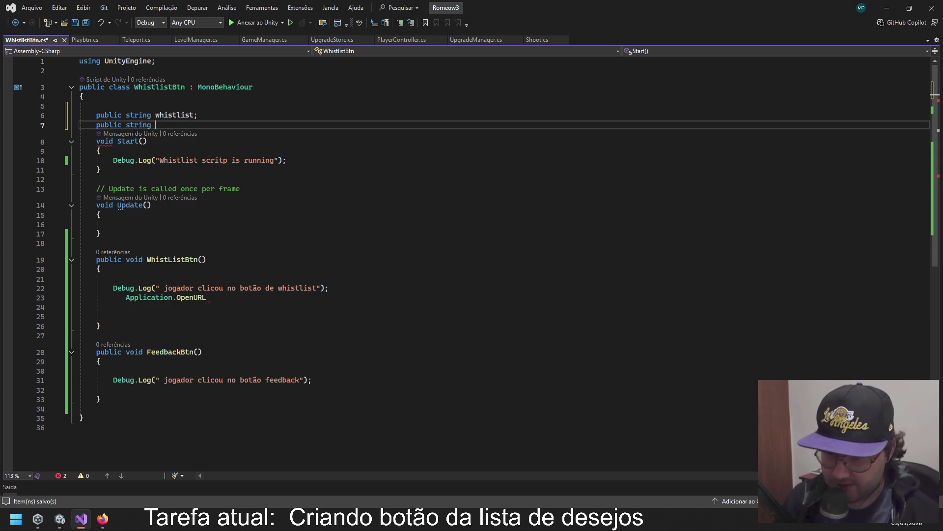
pyautogui.write('fe')
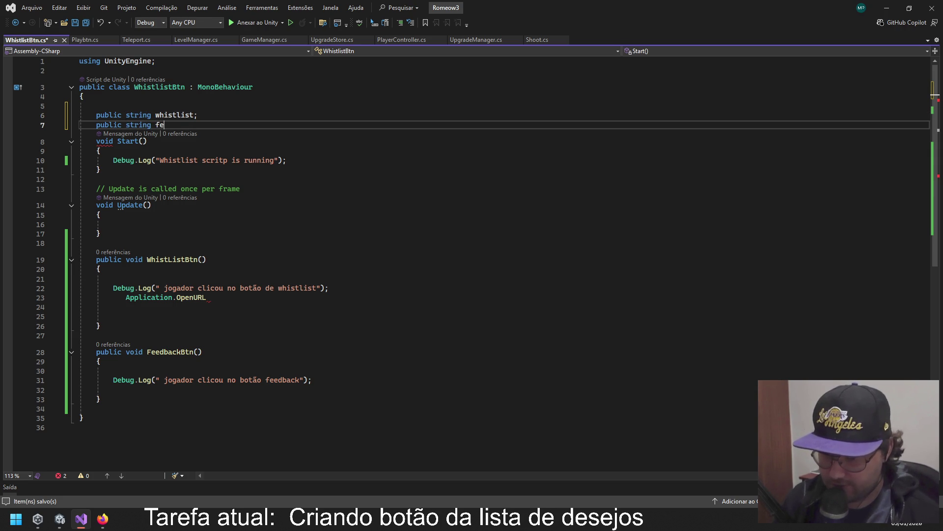
pyautogui.write('edBack')
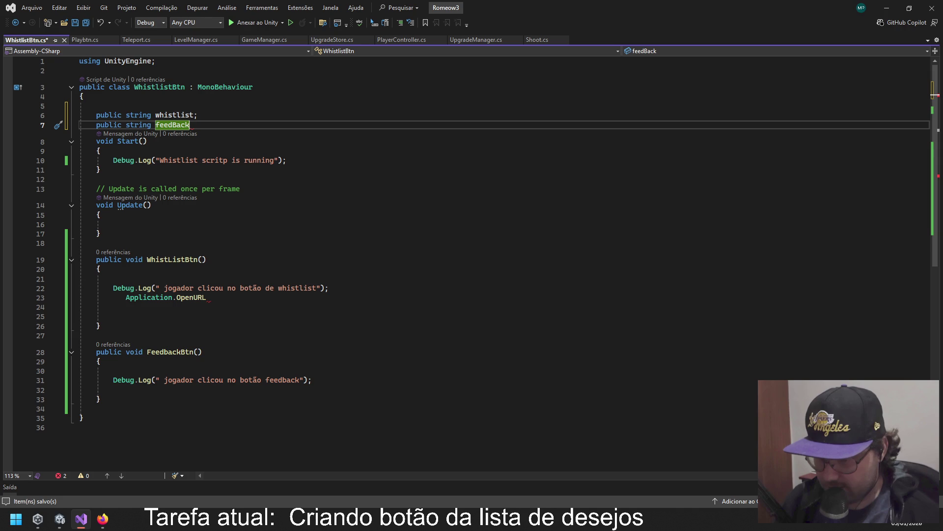
pyautogui.write(';')
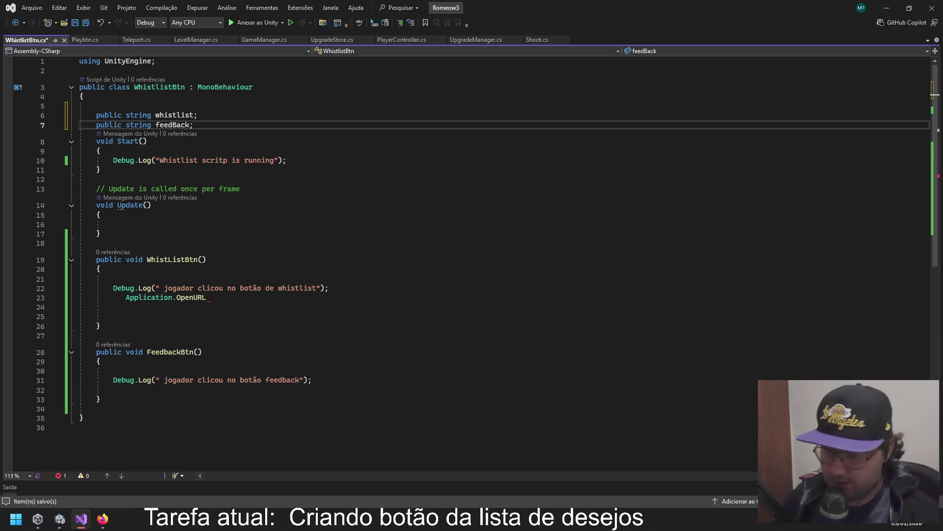
pyautogui.click(341, 243)
pyautogui.hotkey('ctrl', 's')
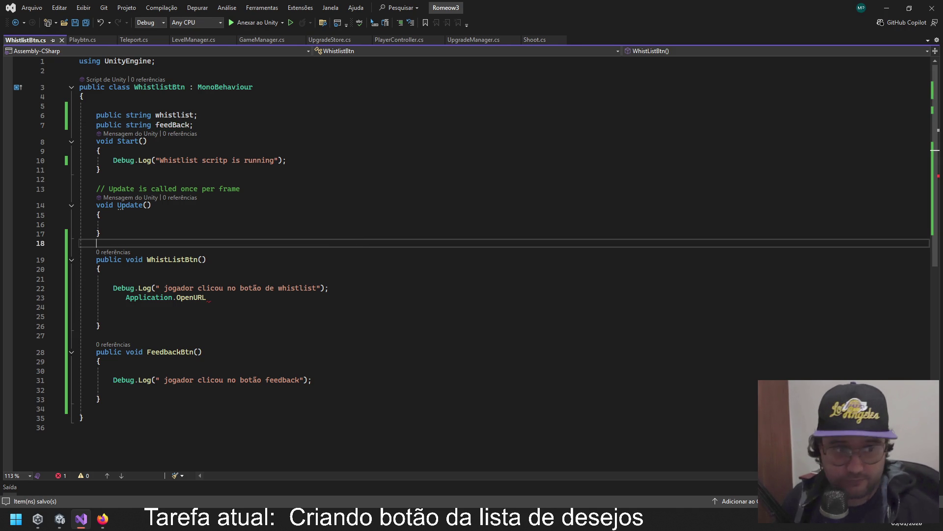
pyautogui.hotkey('alt', 'Tab')
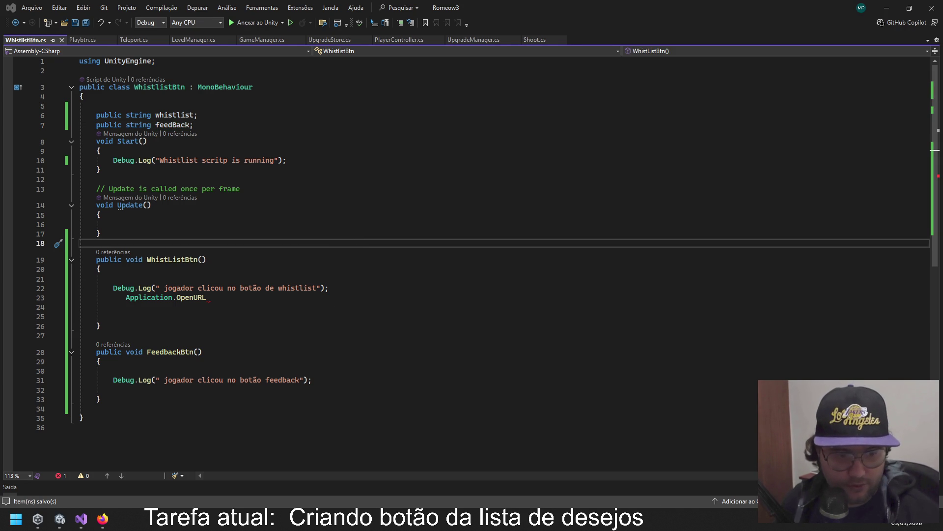
pyautogui.click(219, 289)
# Complete WhistListBtn's call as Application.OpenURL(whistlist);.
pyautogui.click(227, 297)
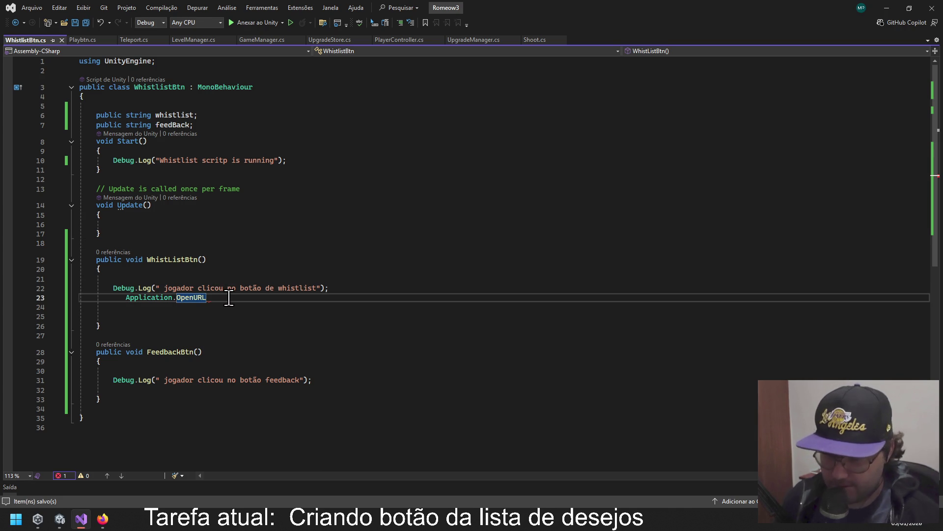
pyautogui.write('(w')
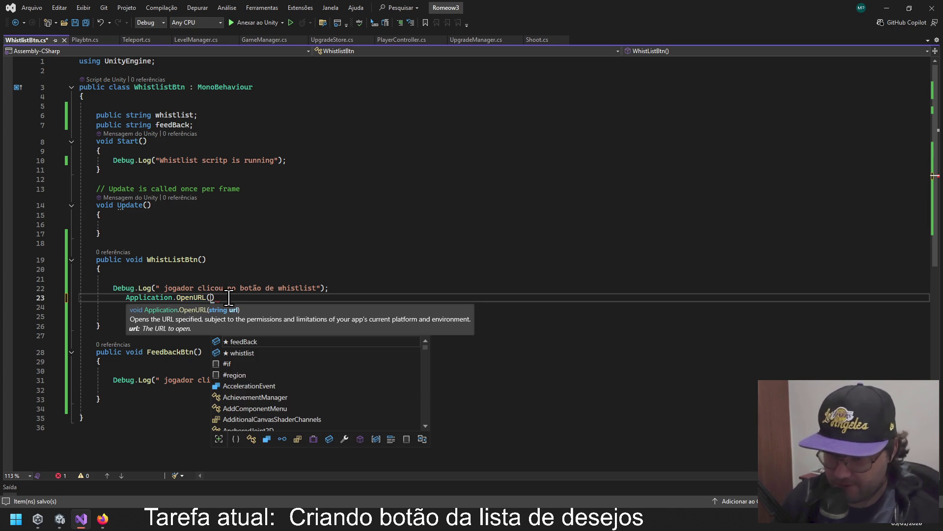
pyautogui.press('Tab')
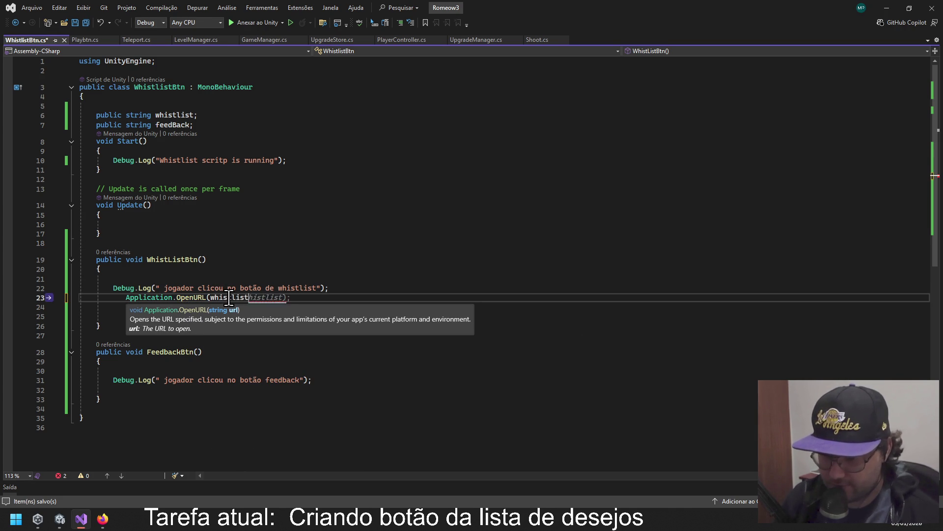
pyautogui.click(270, 234)
pyautogui.click(268, 298)
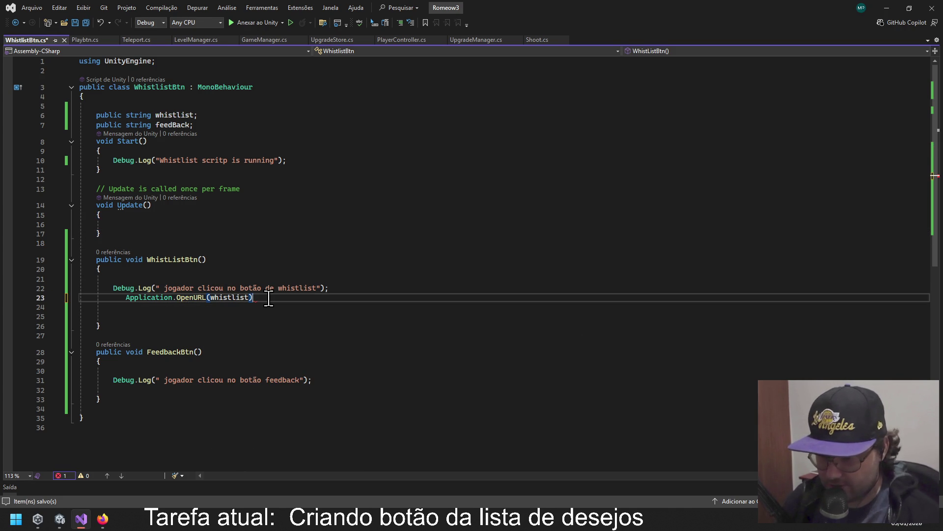
pyautogui.write(';')
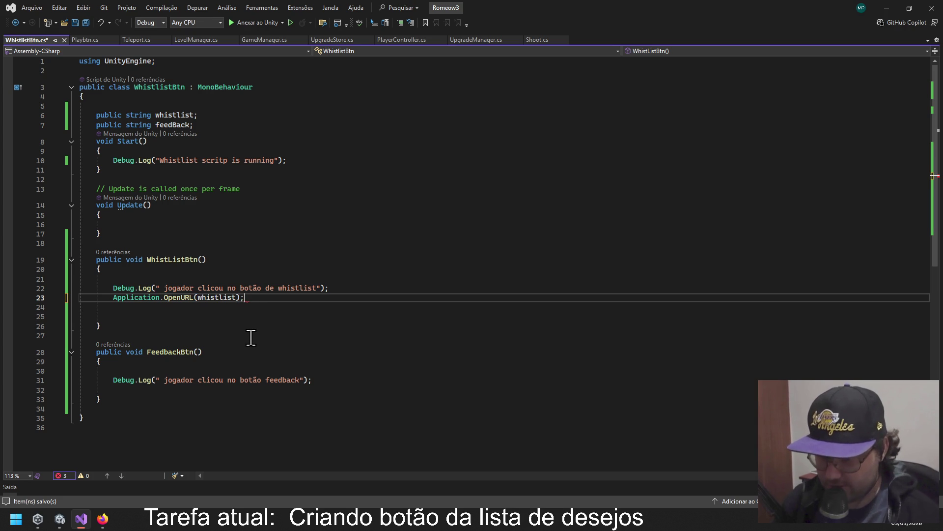
# Add Application.OpenURL(feedBack); inside FeedbackBtn and save the script.
pyautogui.click(248, 352)
pyautogui.click(215, 371)
pyautogui.write('ap')
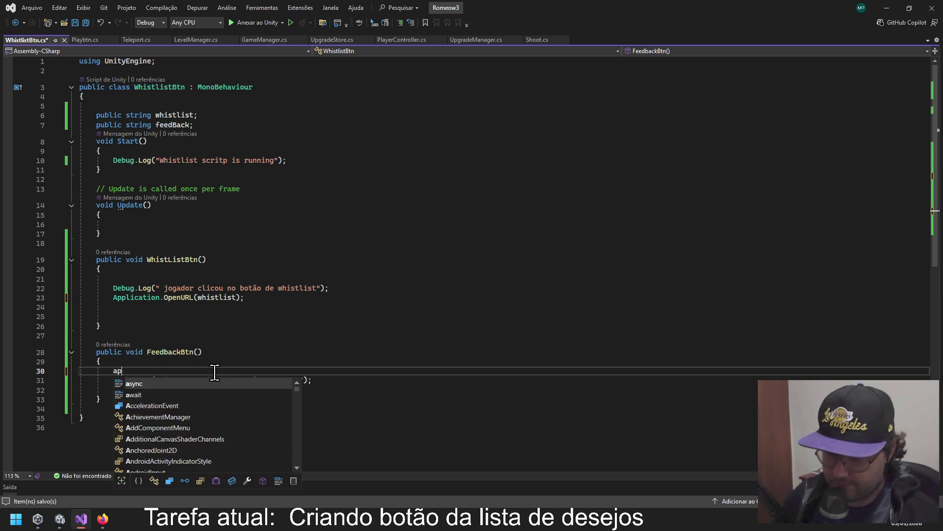
pyautogui.press('BackSpace')
pyautogui.press('BackSpace')
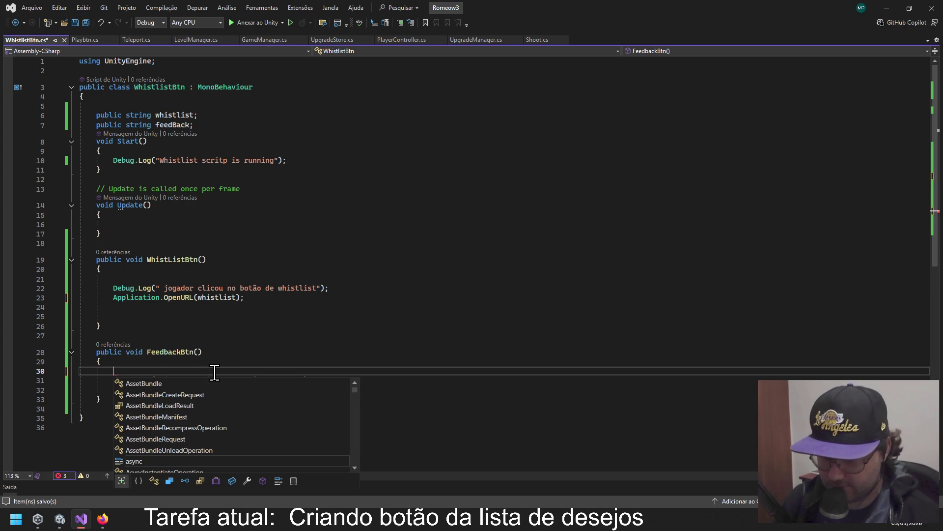
pyautogui.write('ap')
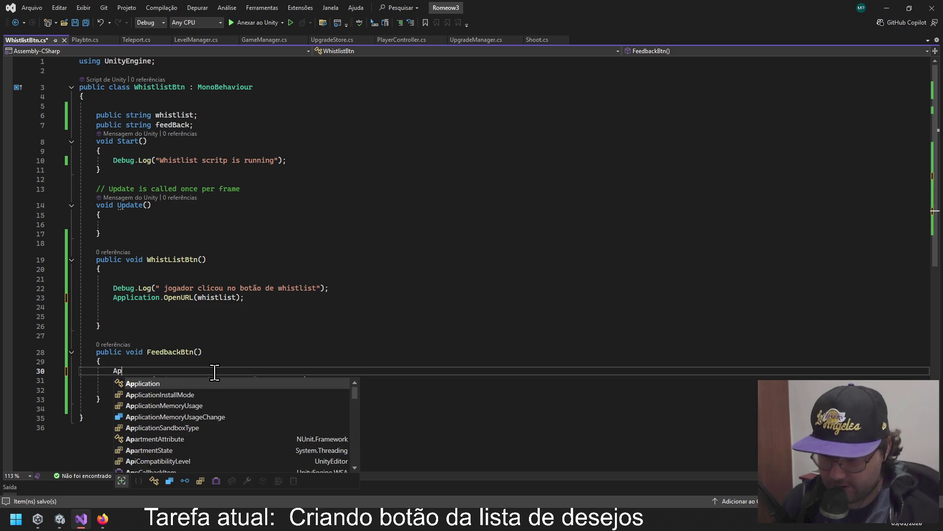
pyautogui.press('Tab')
pyautogui.write('.op(')
pyautogui.press('BackSpace')
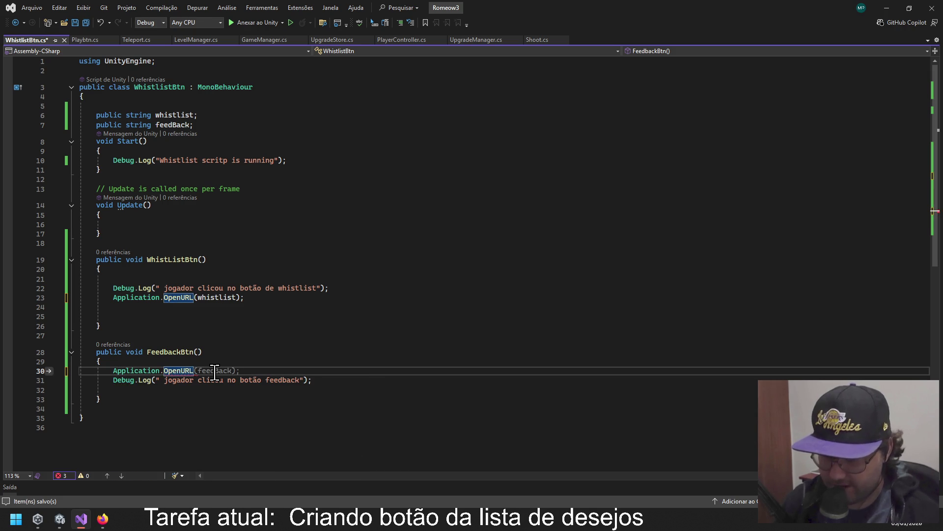
pyautogui.write('(')
pyautogui.press('Tab')
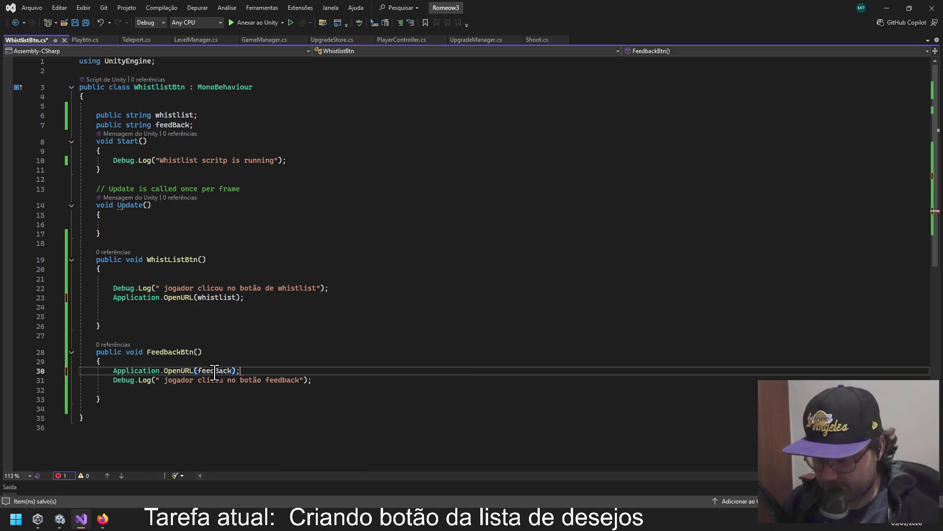
pyautogui.click(379, 327)
pyautogui.hotkey('ctrl', 's')
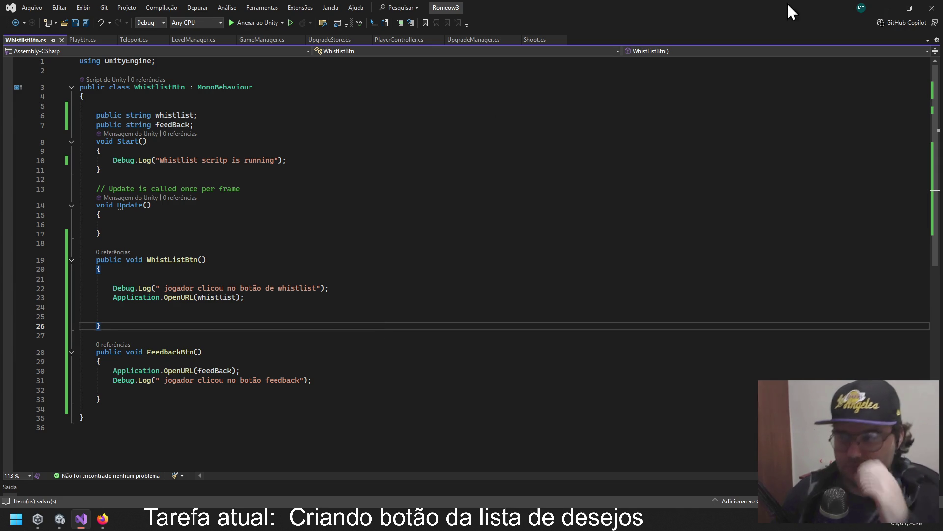
pyautogui.click(886, 8)
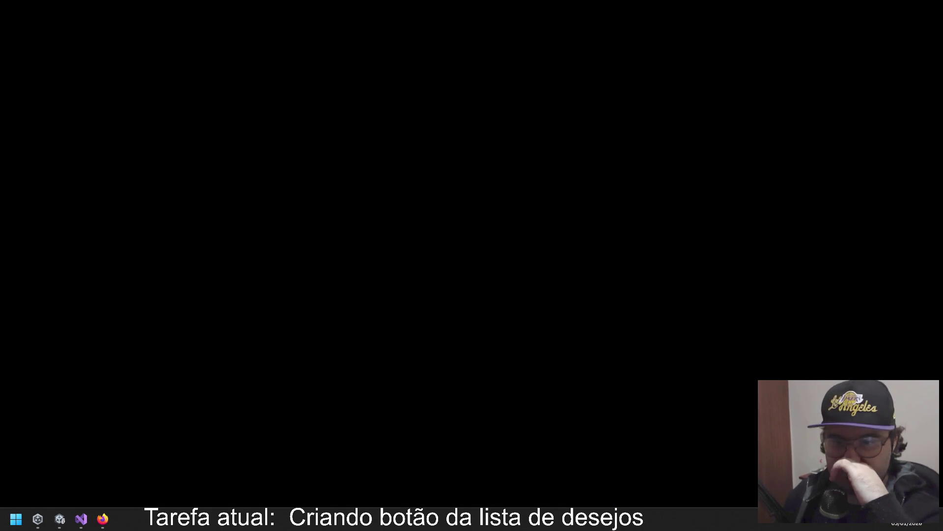
# Switch back to the Romeow3 Unity project, review the updated WhistlistBtn script, and select PlayBtn.
pyautogui.click(38, 518)
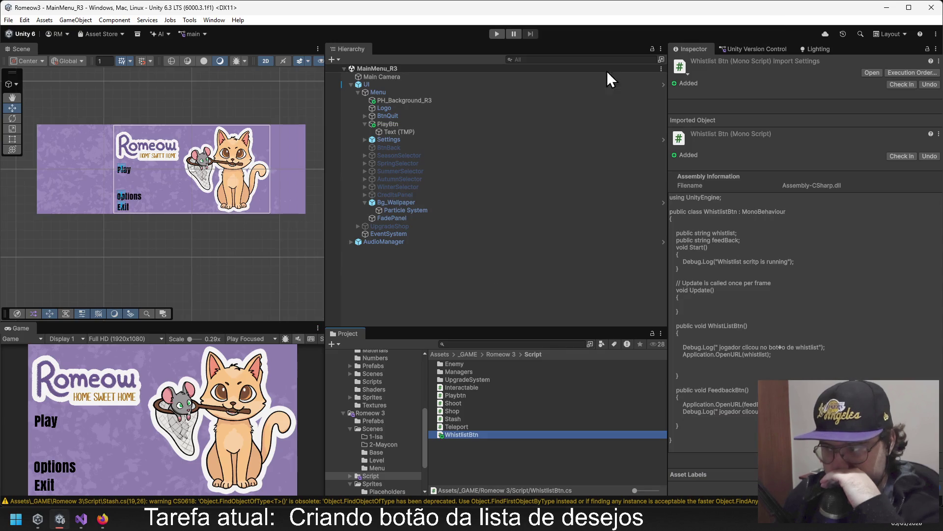
pyautogui.click(487, 241)
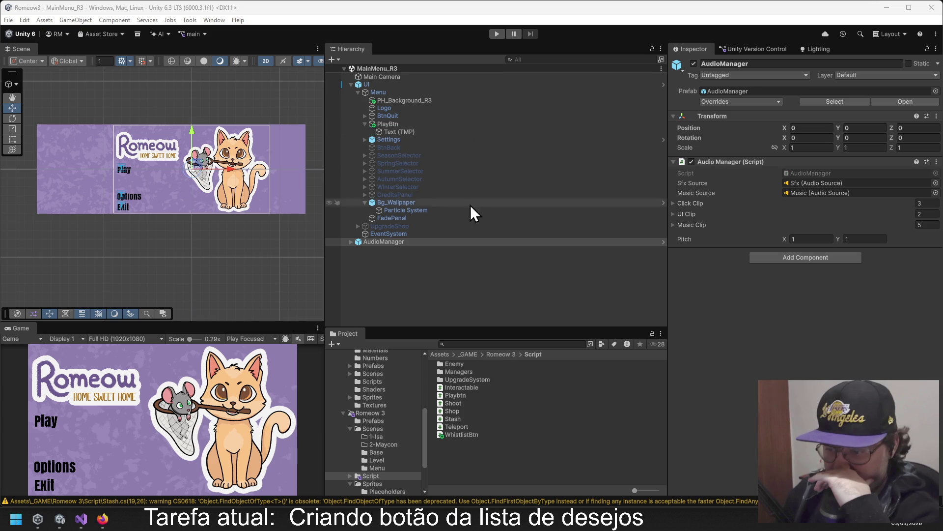
pyautogui.click(461, 434)
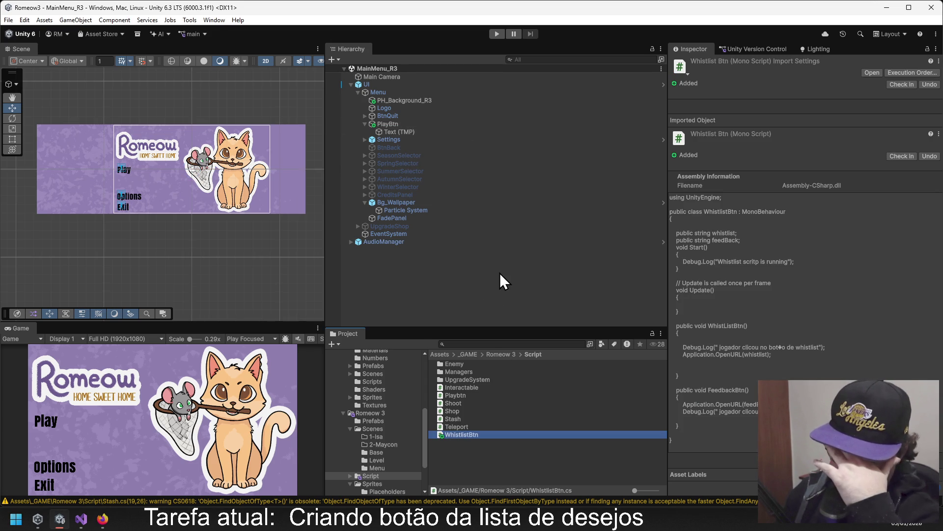
pyautogui.click(439, 250)
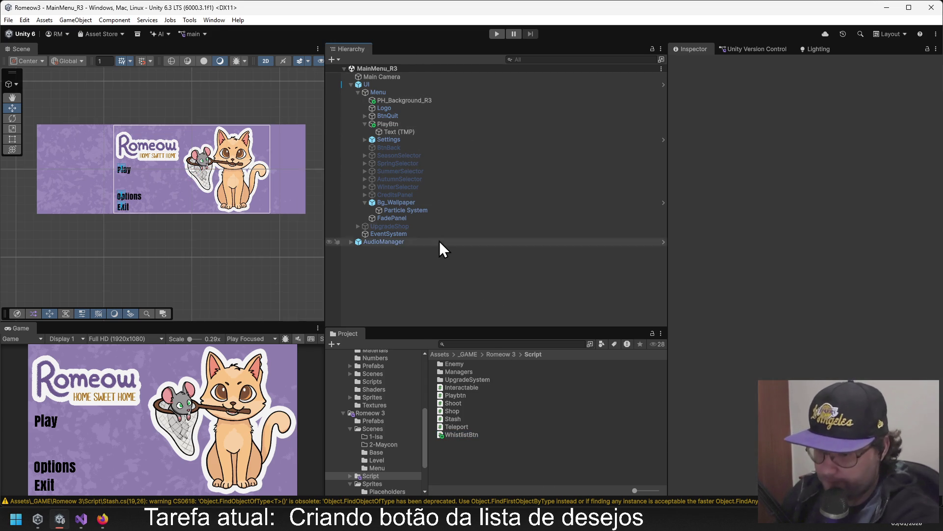
pyautogui.click(385, 123)
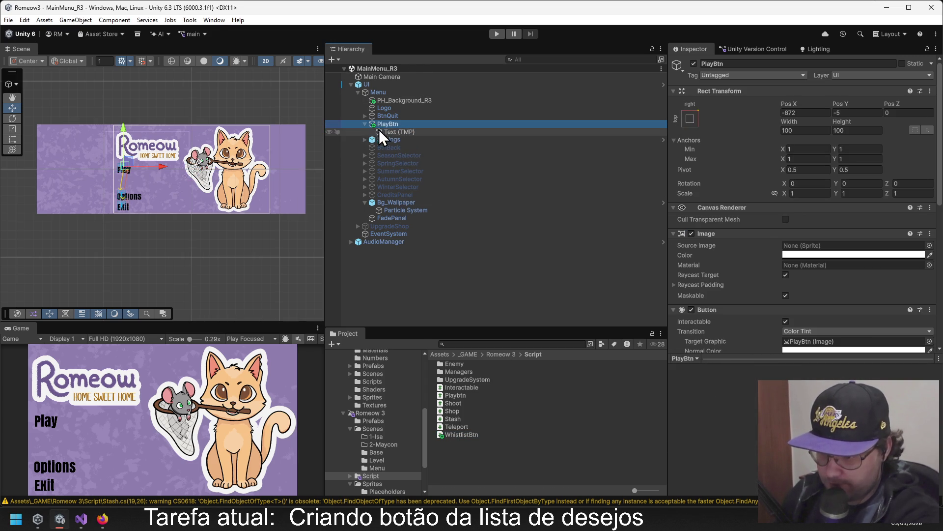
pyautogui.click(364, 125)
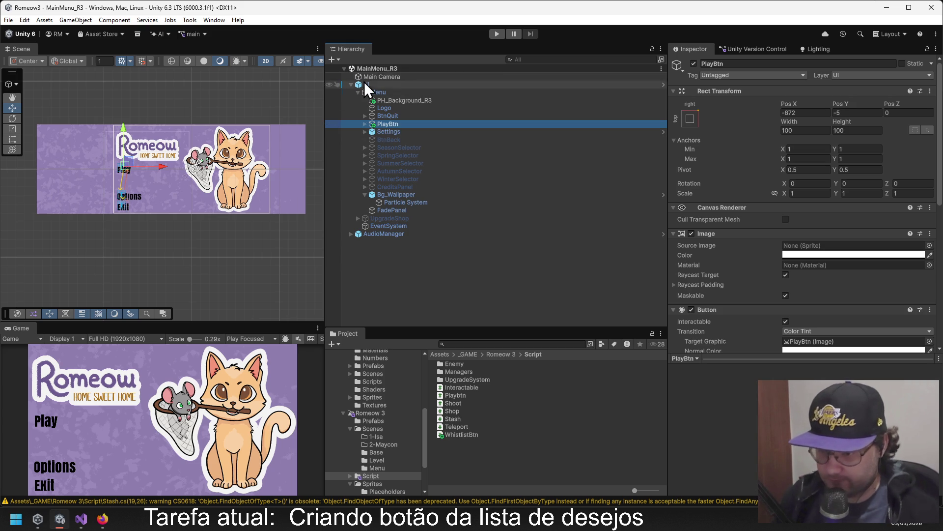
# Duplicate PlayBtn as a new WhistListBTN button below Play and remove its Playbtn script.
pyautogui.click(397, 131)
pyautogui.click(396, 124)
pyautogui.hotkey('ctrl', 'd')
pyautogui.moveTo(126, 139); pyautogui.dragTo(127, 148)
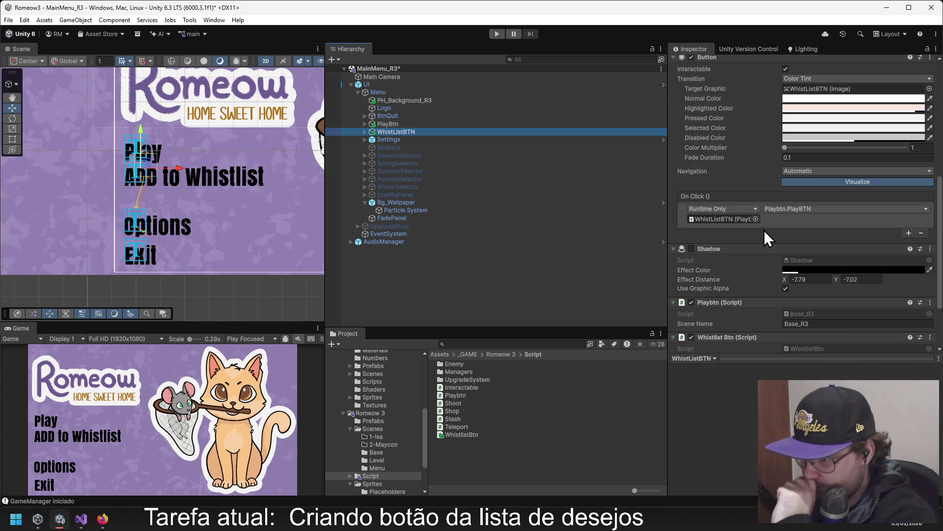
pyautogui.scroll(-3, 801, 235)
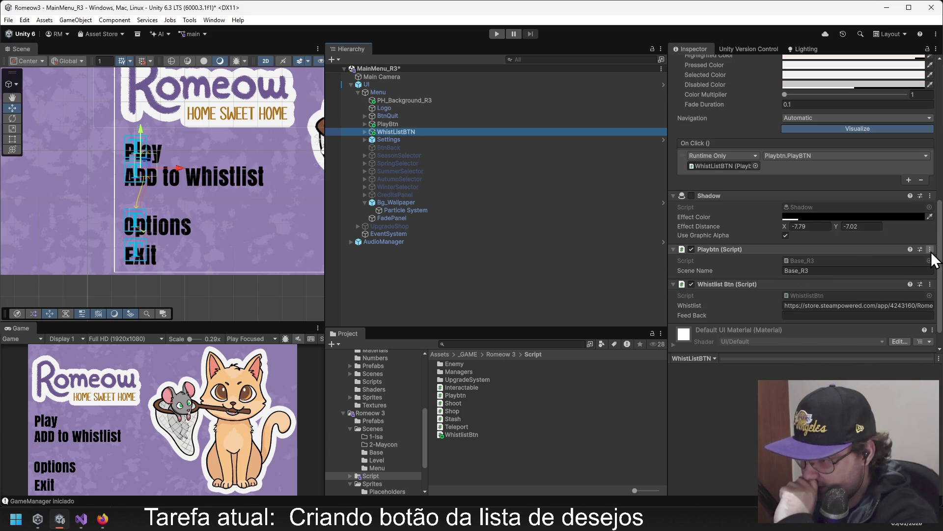
pyautogui.click(931, 250)
pyautogui.click(812, 275)
pyautogui.scroll(4, 760, 222)
pyautogui.scroll(-4, 735, 260)
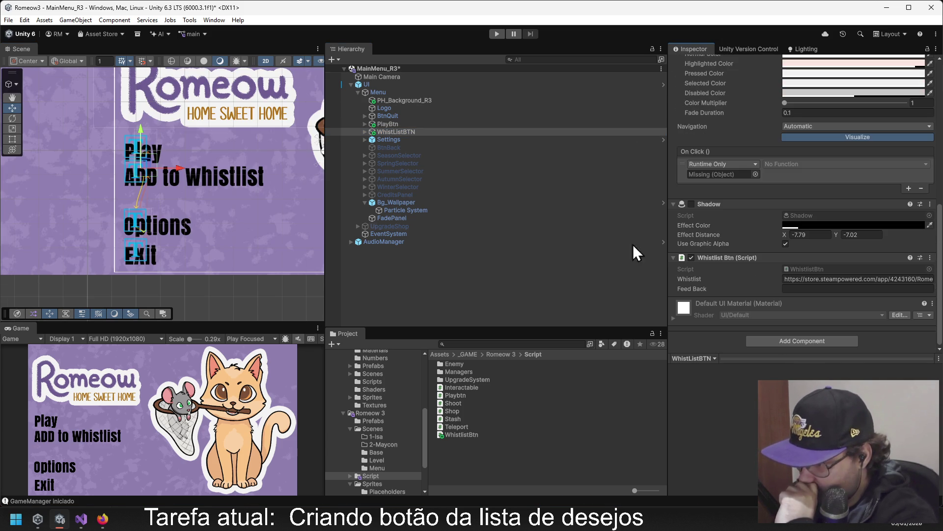
# Set the button's OnClick target to WhistListBTN, calling WhistlistBtn.WhistListBtn().
pyautogui.moveTo(433, 132)
pyautogui.mouseDown()
pyautogui.moveTo(716, 219)
pyautogui.moveTo(718, 173)
pyautogui.mouseUp()
pyautogui.click(783, 164)
pyautogui.moveTo(802, 255)
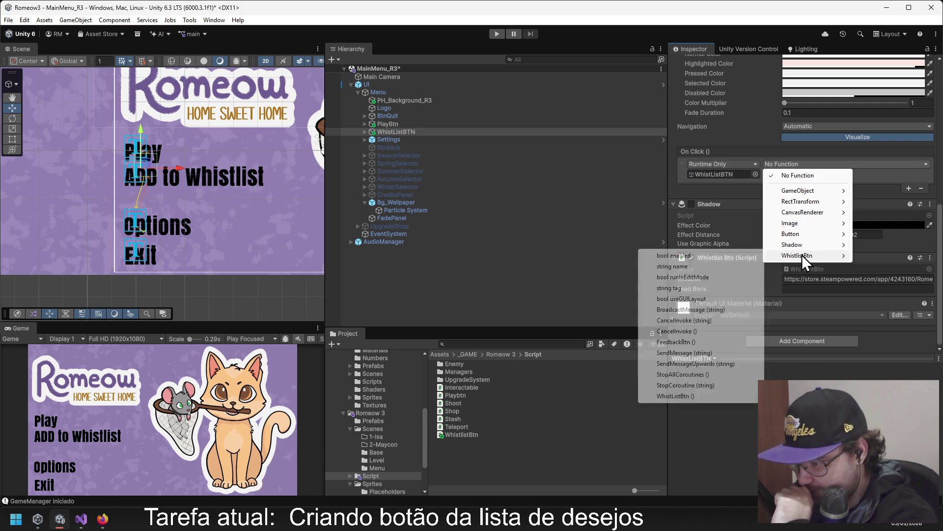
pyautogui.click(685, 396)
pyautogui.click(501, 33)
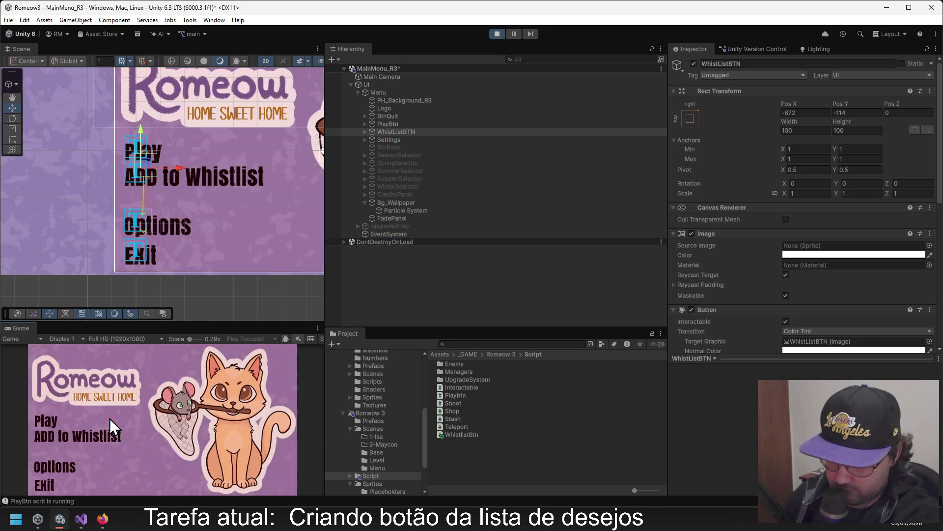
# Click ADD to Whistlist in the running game to open the Romeow Steam store page in Firefox.
pyautogui.click(47, 438)
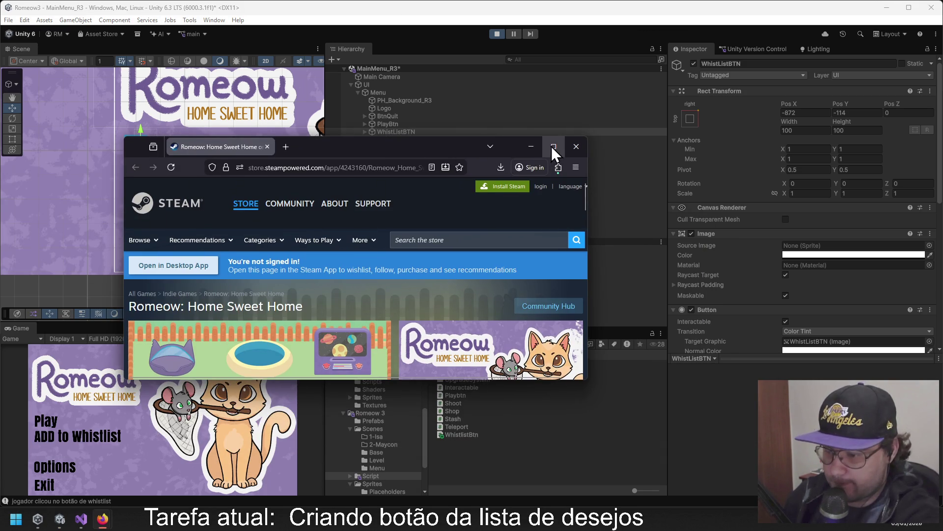
# Maximise Firefox, scroll to the Steam page's wishlist box, then close the browser.
pyautogui.click(553, 146)
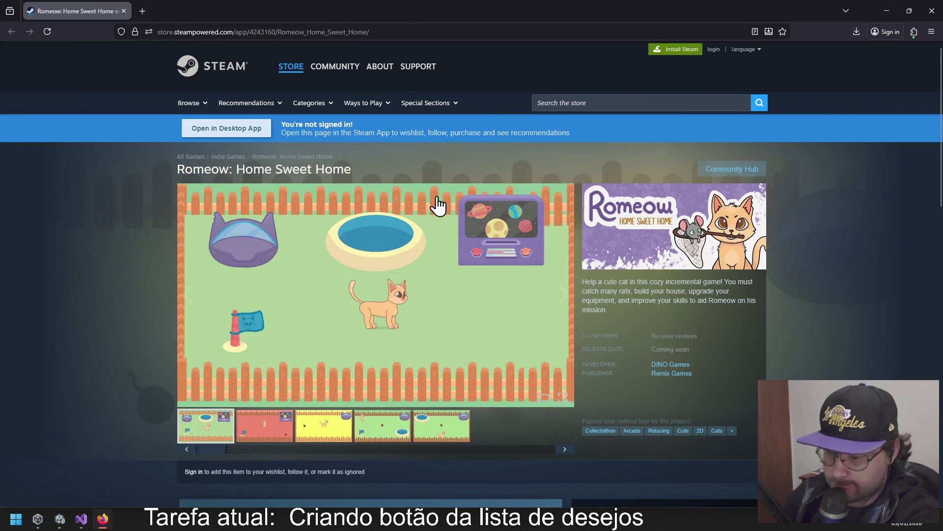
pyautogui.scroll(-7, 379, 252)
pyautogui.scroll(6, 374, 248)
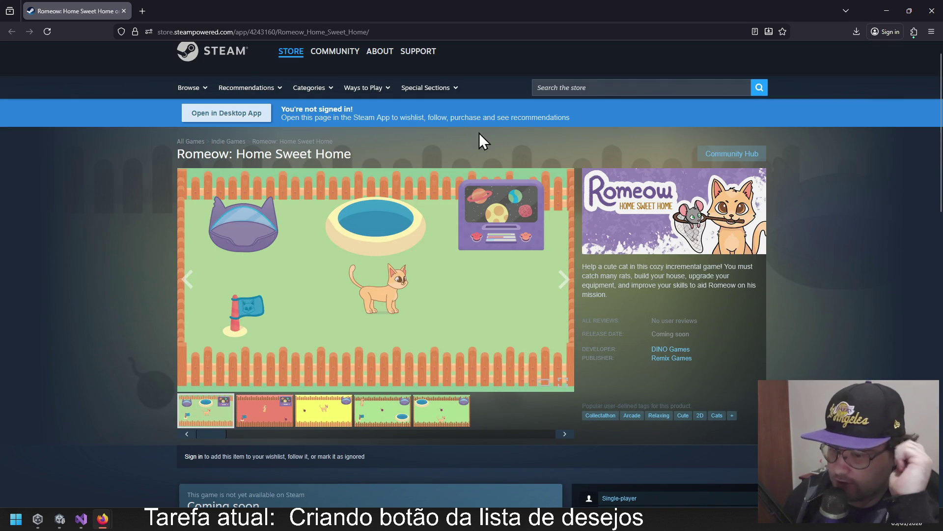
pyautogui.scroll(-2, 471, 184)
pyautogui.scroll(-2, 442, 207)
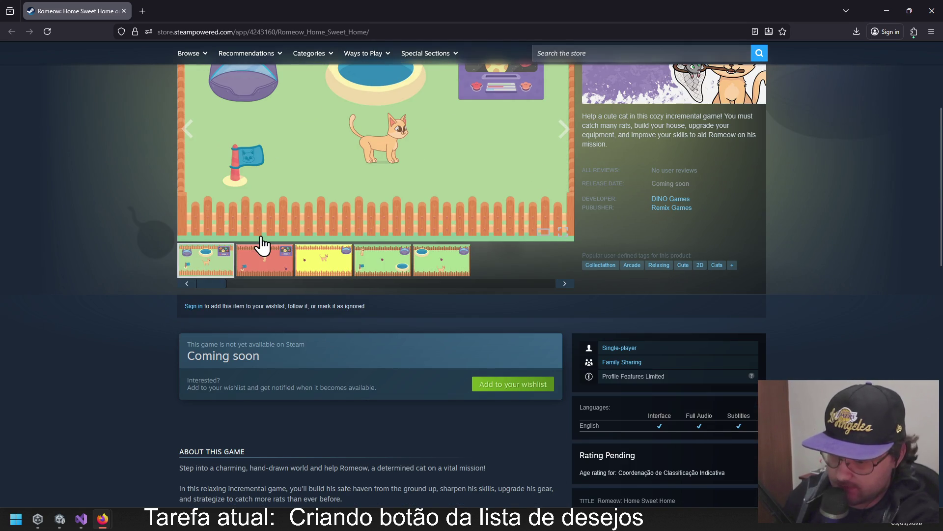
pyautogui.scroll(2, 256, 248)
pyautogui.click(936, 13)
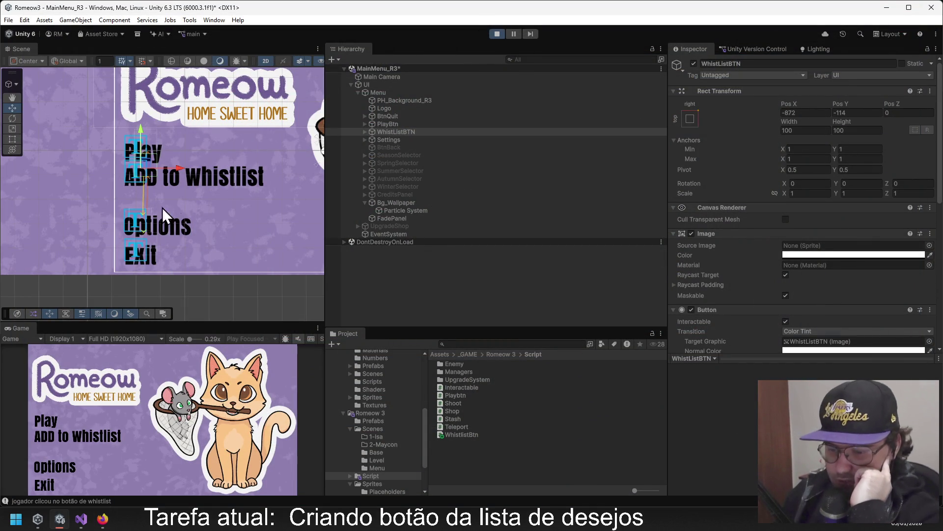
# Stop play mode and move the Play and ADD to Whistlist buttons up together.
pyautogui.click(499, 35)
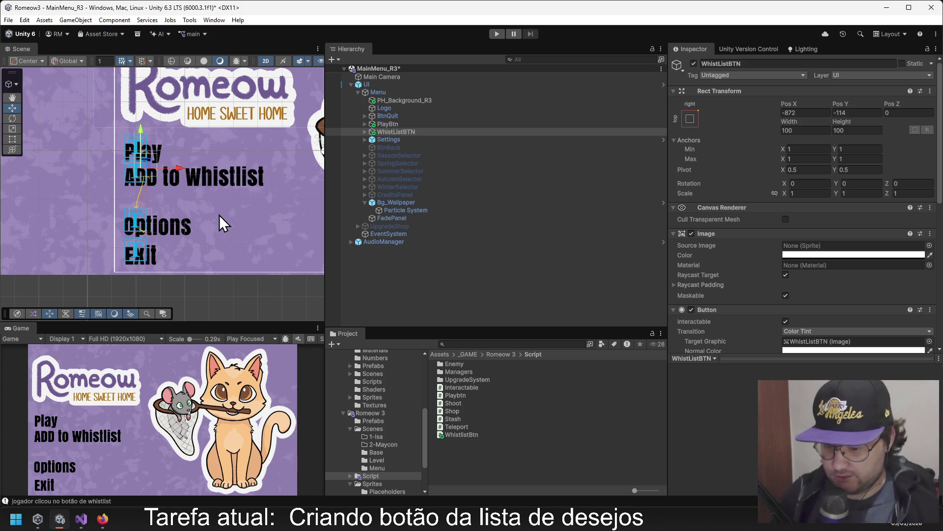
pyautogui.keyDown('ctrl'); pyautogui.click(382, 123); pyautogui.keyUp('ctrl')
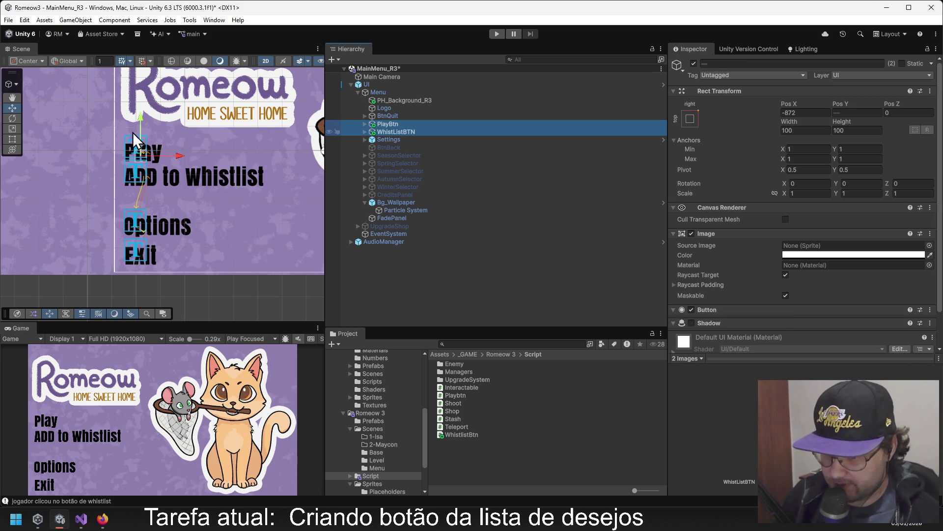
pyautogui.moveTo(140, 117); pyautogui.dragTo(143, 110)
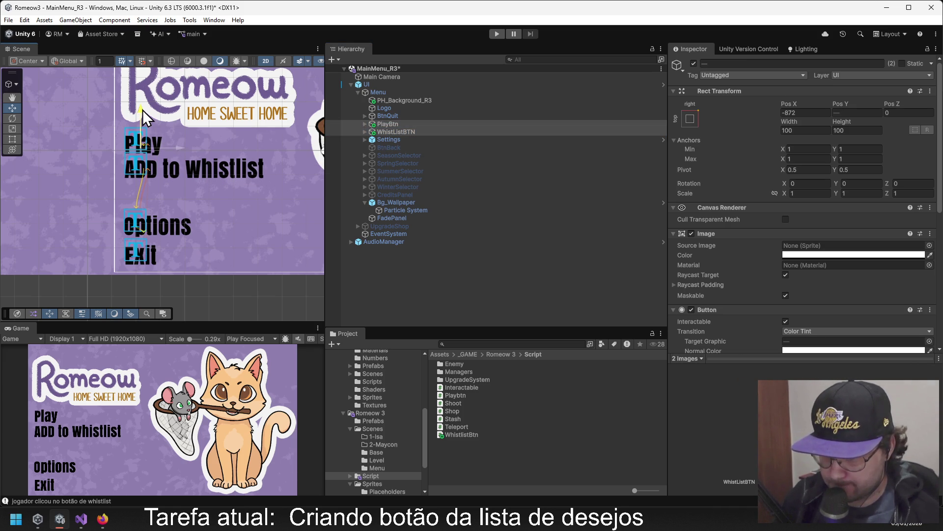
# Run the game, click ADD to Whistlist to confirm its log message, then stop.
pyautogui.click(393, 133)
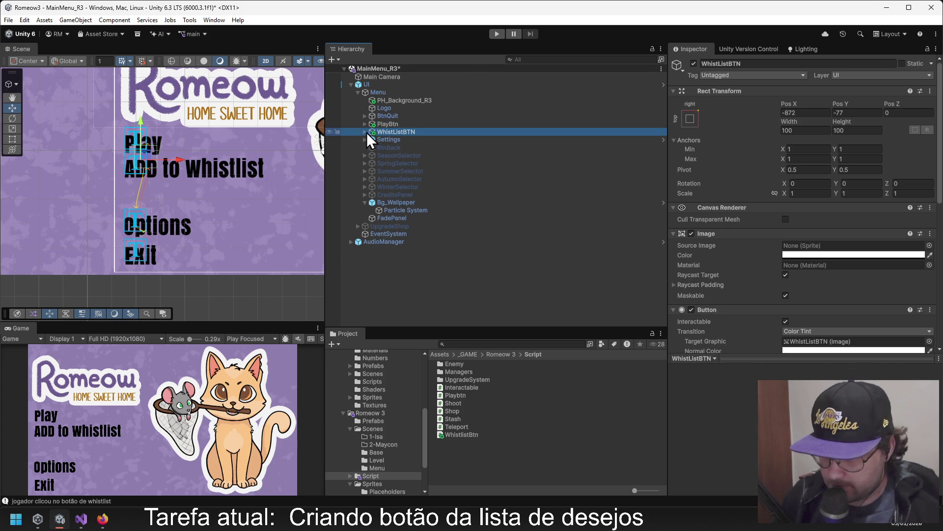
pyautogui.click(495, 34)
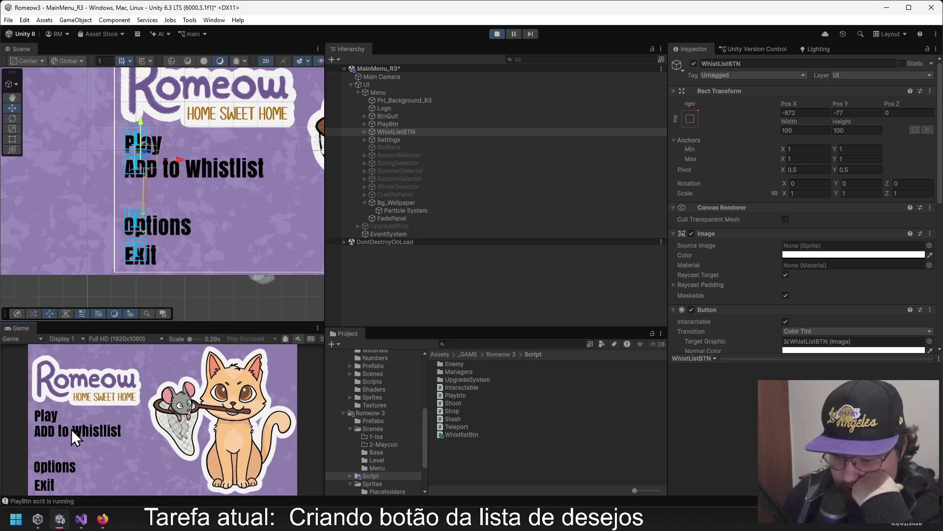
pyautogui.click(36, 429)
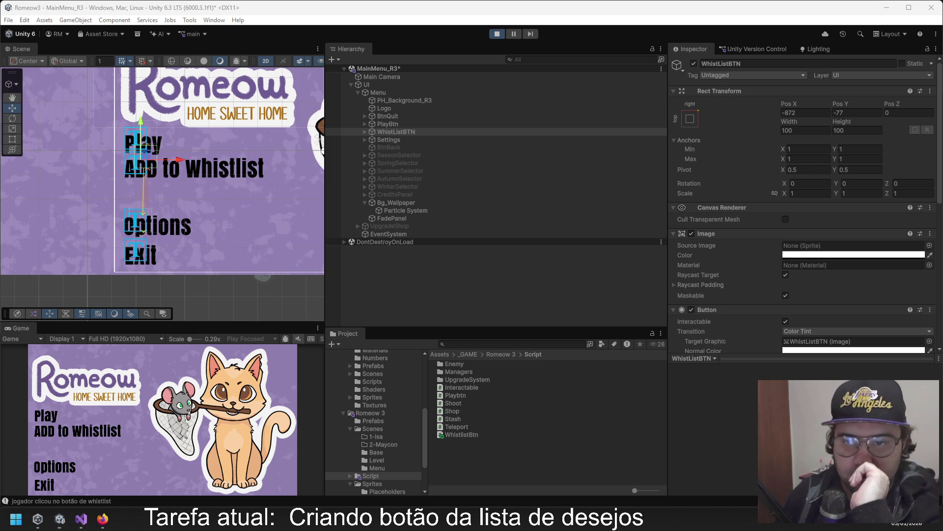
pyautogui.click(498, 34)
# Stretch WhistListBTN's rectangle with the Rect tool to about 612 × 124 to cover its label.
pyautogui.click(379, 123)
pyautogui.click(382, 131)
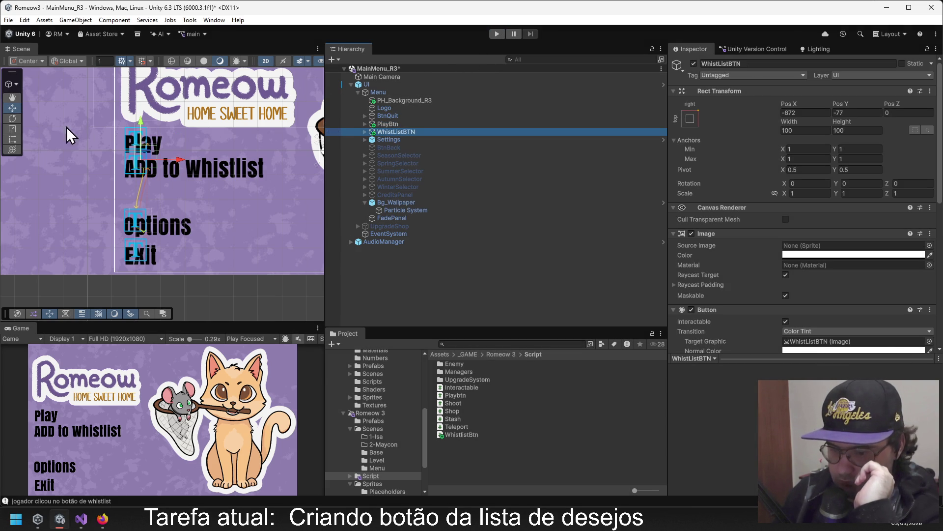
pyautogui.click(13, 139)
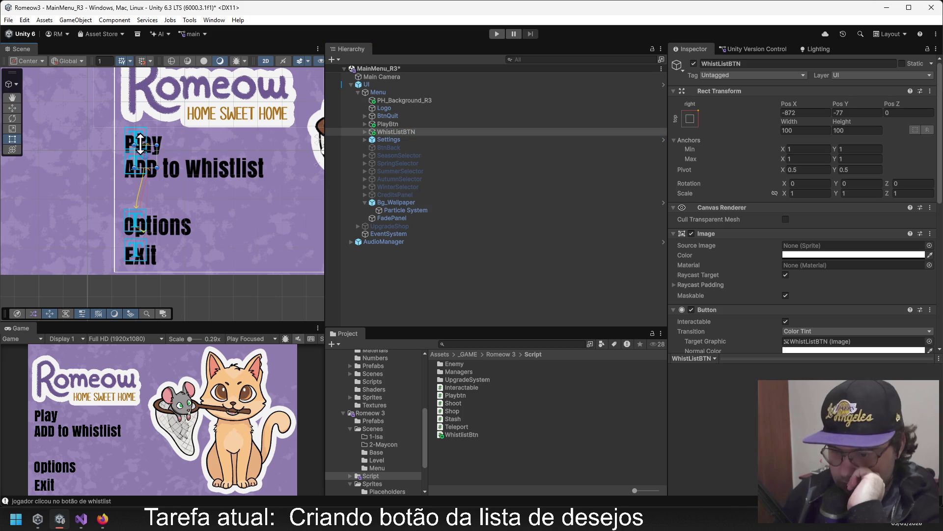
pyautogui.click(179, 158)
pyautogui.click(400, 131)
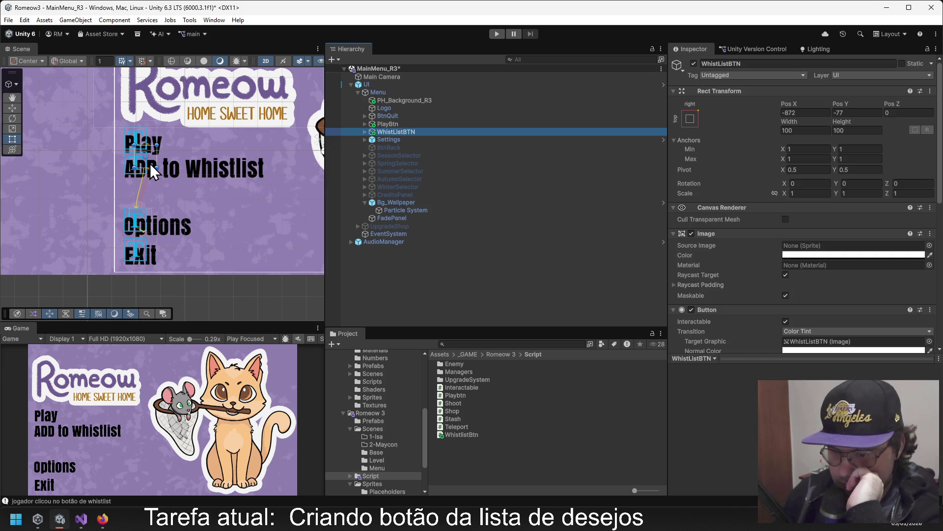
pyautogui.moveTo(156, 157); pyautogui.dragTo(264, 162)
pyautogui.moveTo(207, 168); pyautogui.dragTo(211, 178)
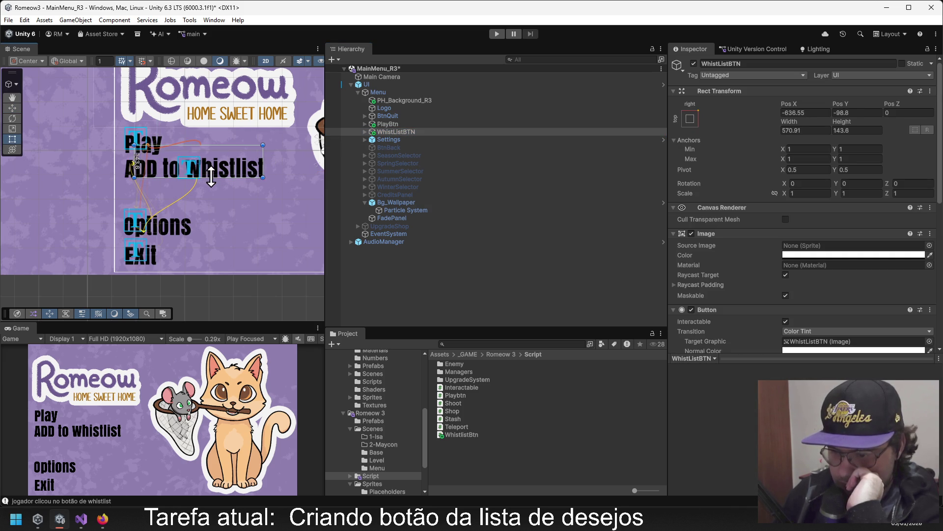
pyautogui.moveTo(177, 145)
pyautogui.mouseDown()
pyautogui.moveTo(180, 158)
pyautogui.moveTo(124, 170)
pyautogui.moveTo(142, 202)
pyautogui.moveTo(147, 161)
pyautogui.mouseUp()
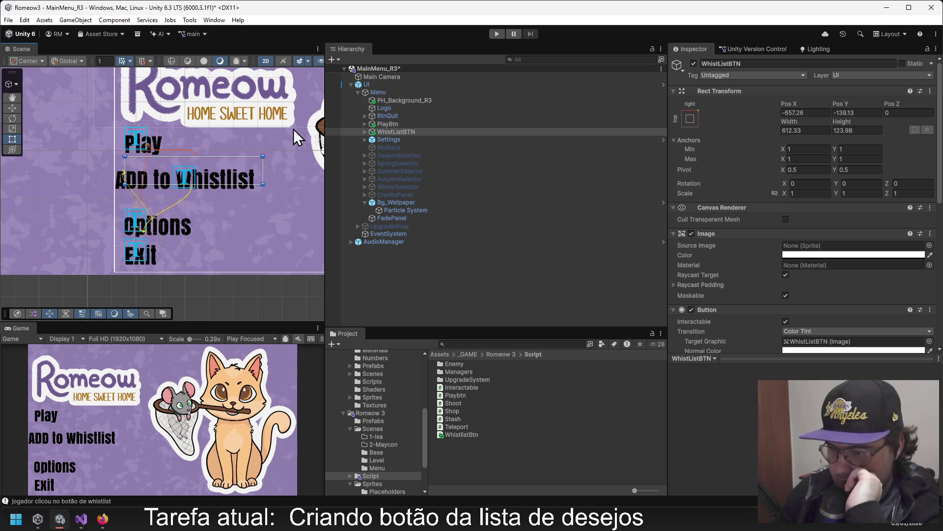
# Recentre the ADD to Whistlist text inside its button with the Move tool.
pyautogui.click(365, 132)
pyautogui.click(384, 139)
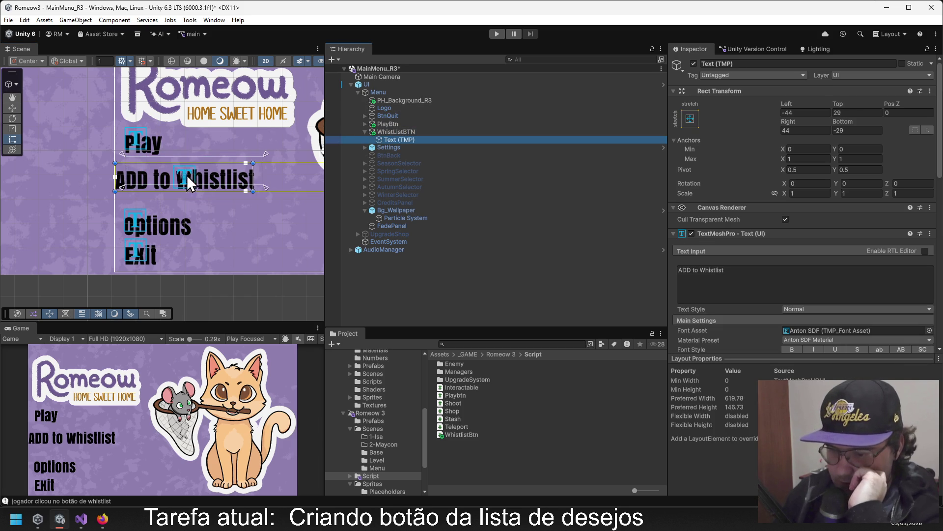
pyautogui.click(13, 107)
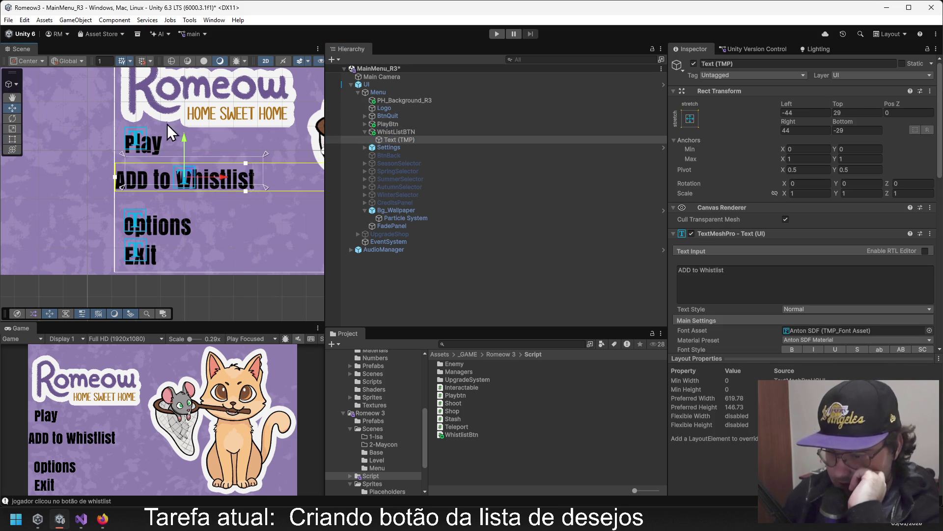
pyautogui.moveTo(184, 136); pyautogui.dragTo(183, 129)
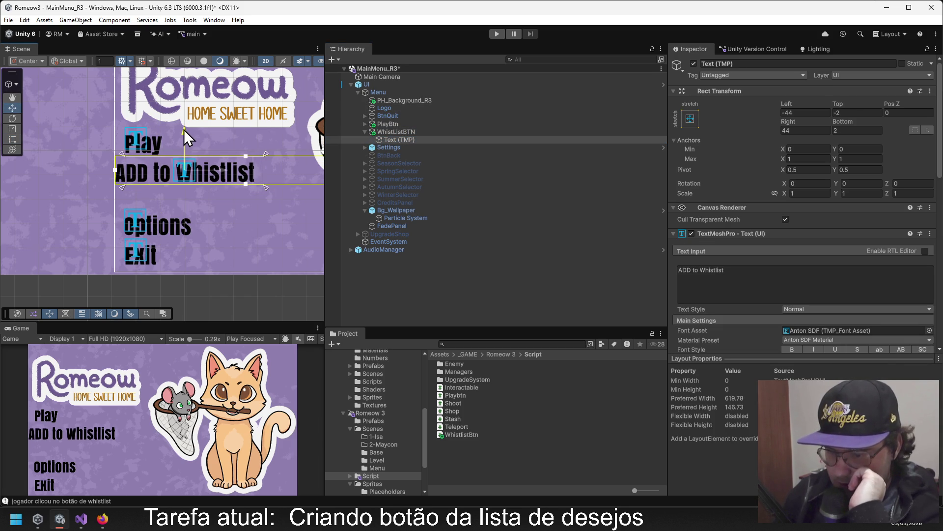
pyautogui.moveTo(222, 166); pyautogui.dragTo(231, 164)
# Nudge WhistListBTN into line under Play, ending at Pos X -864, Pos Y -141.
pyautogui.click(401, 132)
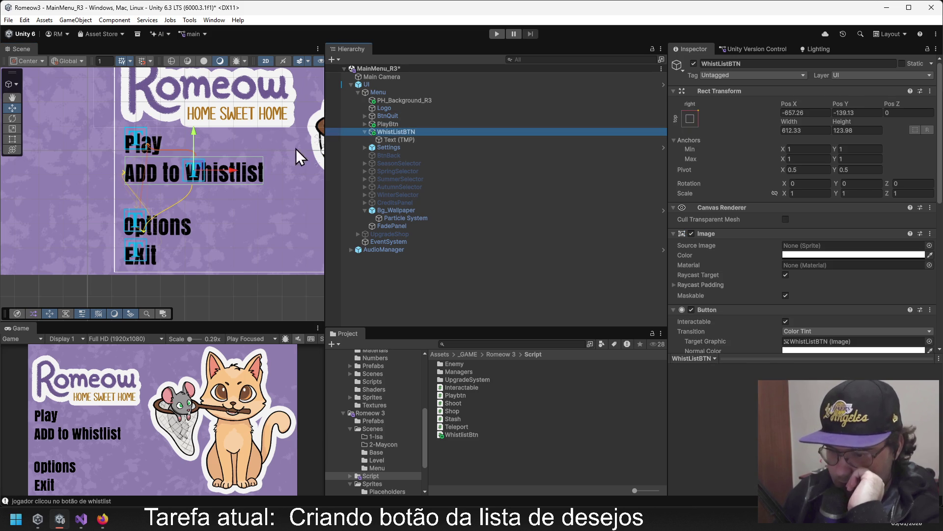
pyautogui.moveTo(193, 133); pyautogui.dragTo(187, 132)
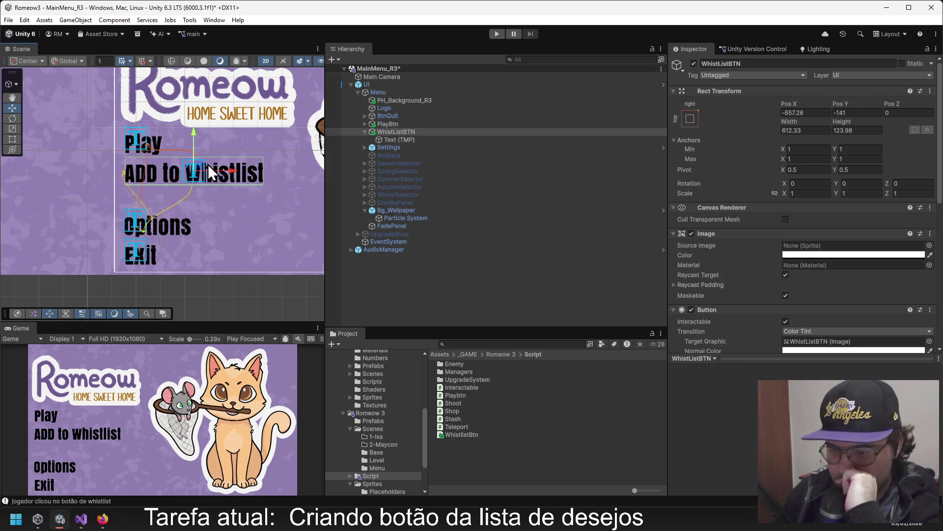
pyautogui.moveTo(235, 173); pyautogui.dragTo(231, 169)
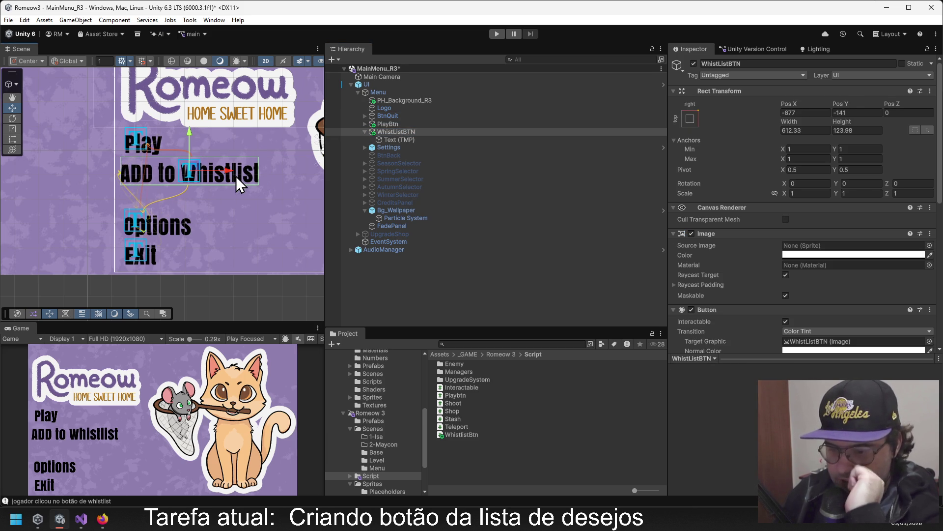
pyautogui.click(400, 123)
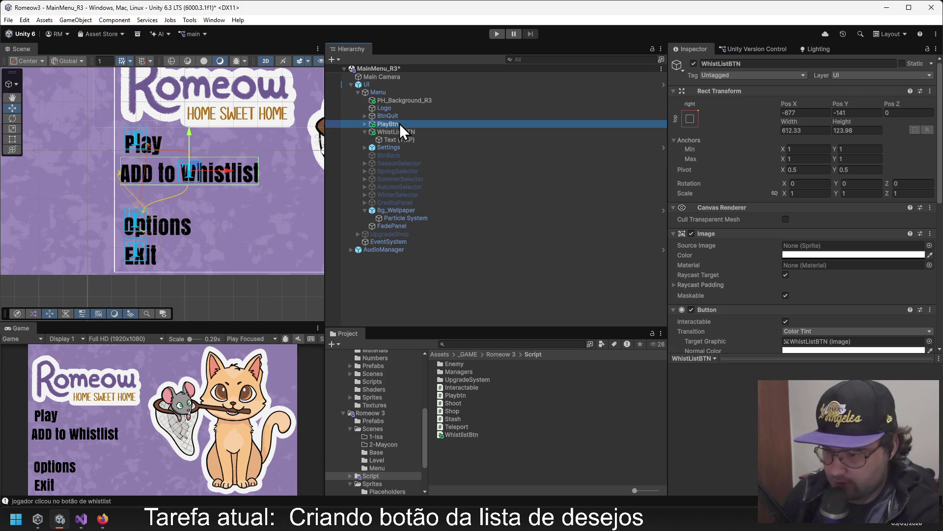
pyautogui.click(391, 133)
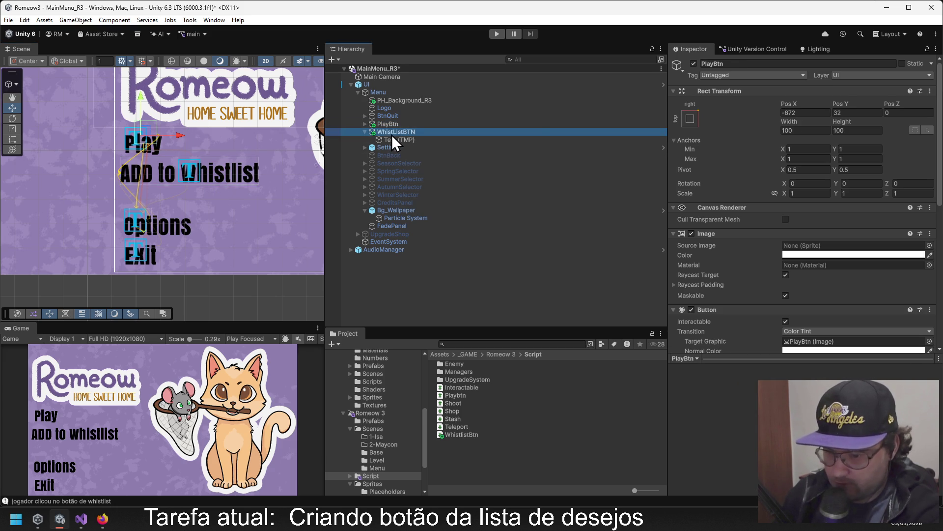
pyautogui.moveTo(226, 172); pyautogui.dragTo(231, 169)
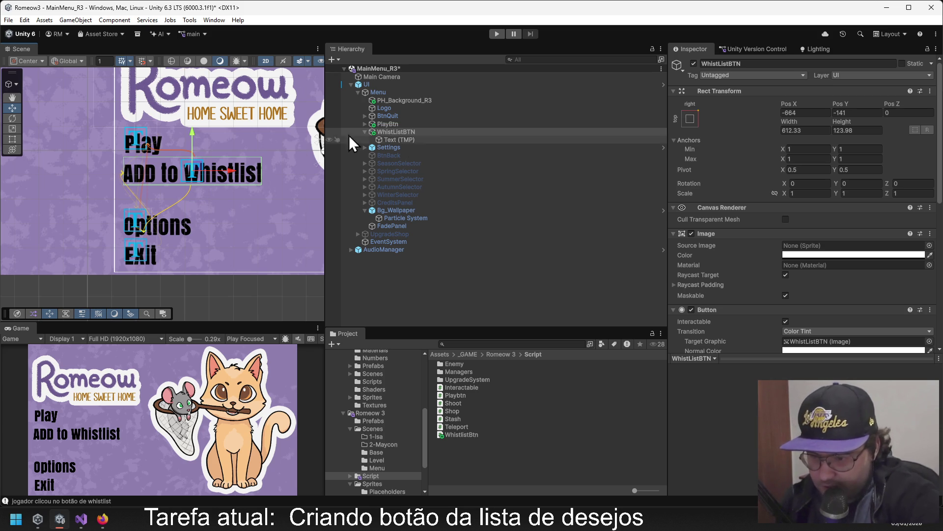
pyautogui.click(418, 124)
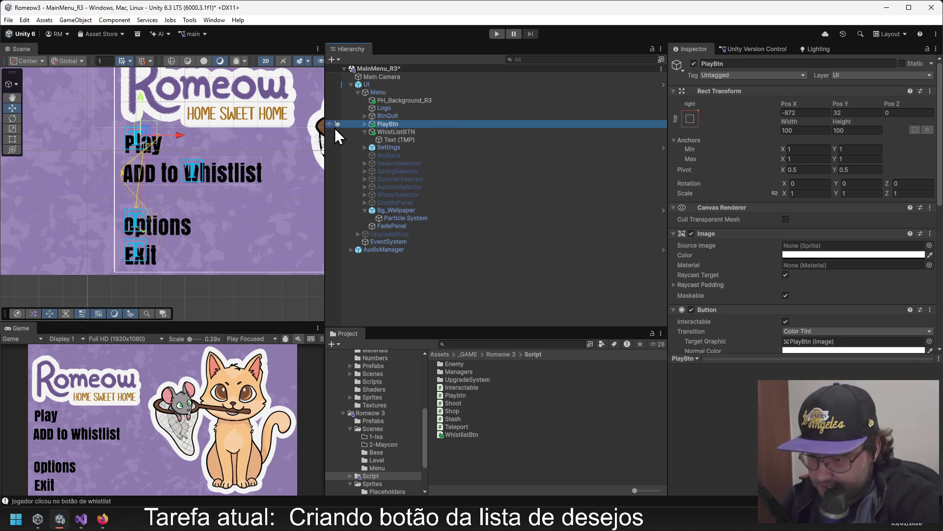
pyautogui.click(365, 124)
pyautogui.click(382, 131)
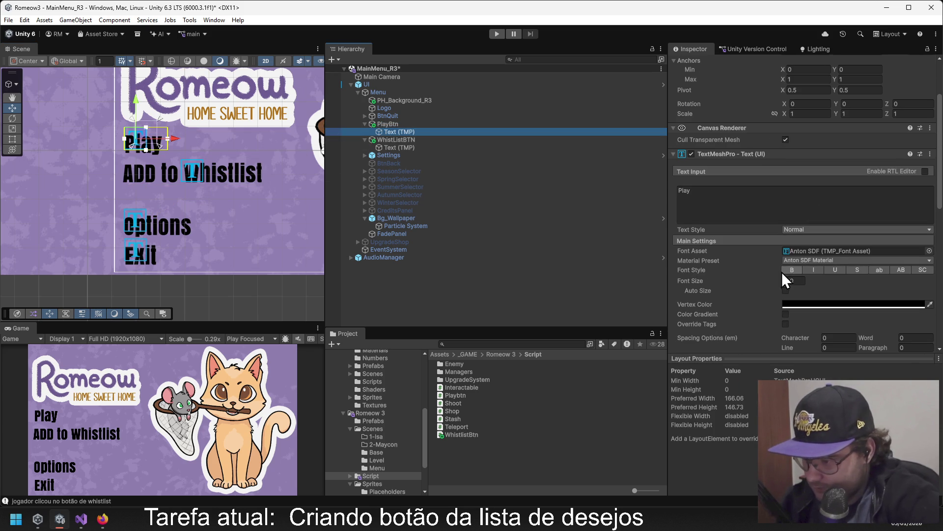
# Enlarge the Play label's font, lower the wishlist button, and widen PlayBtn to 198.31 × 100.
pyautogui.moveTo(779, 281)
pyautogui.mouseDown()
pyautogui.moveTo(877, 278)
pyautogui.moveTo(169, 253)
pyautogui.moveTo(197, 244)
pyautogui.moveTo(75, 250)
pyautogui.moveTo(84, 249)
pyautogui.mouseUp()
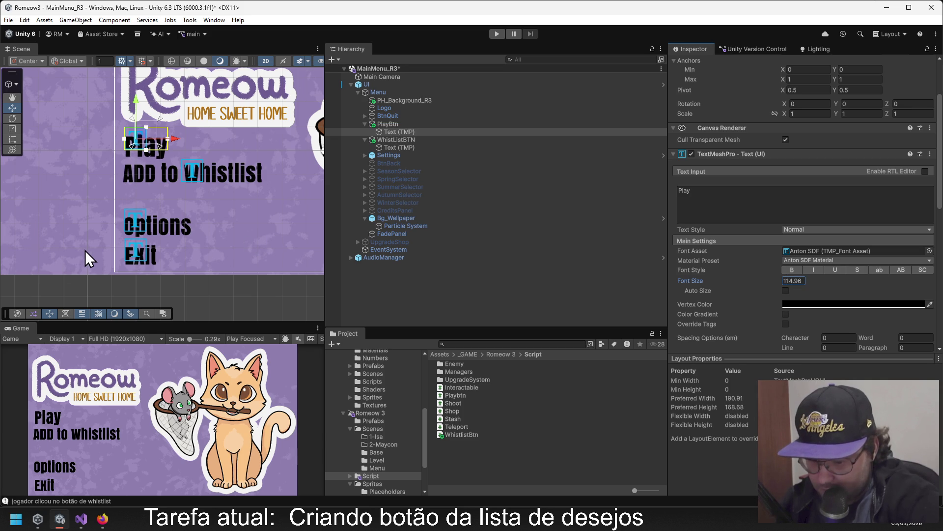
pyautogui.click(400, 140)
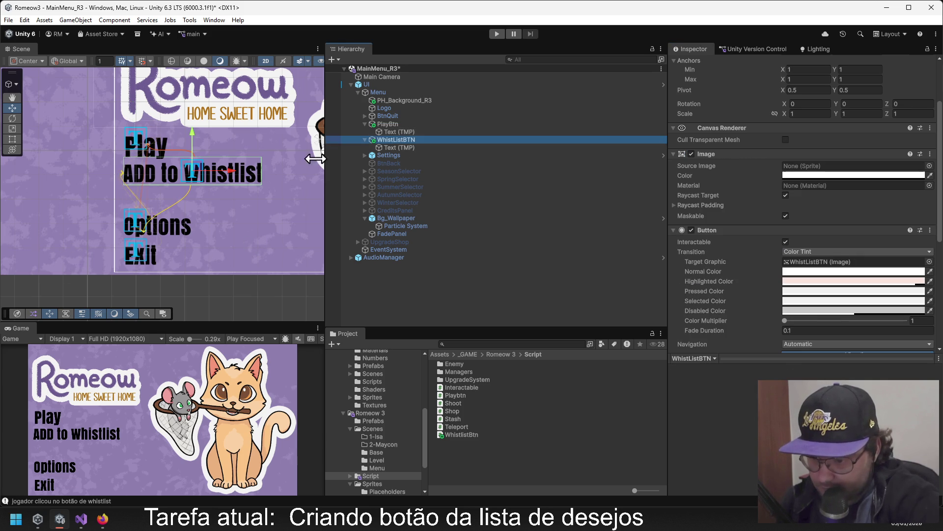
pyautogui.moveTo(190, 132); pyautogui.dragTo(190, 142)
pyautogui.click(400, 124)
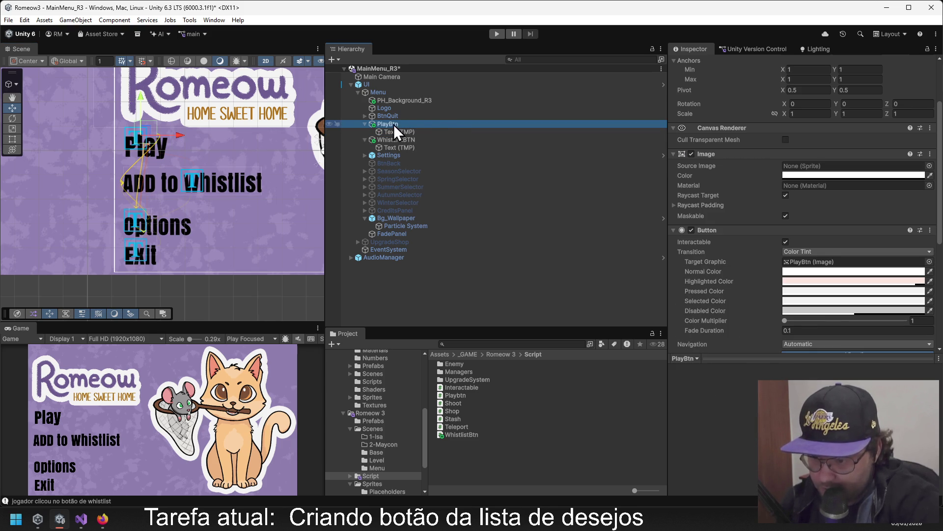
pyautogui.click(11, 139)
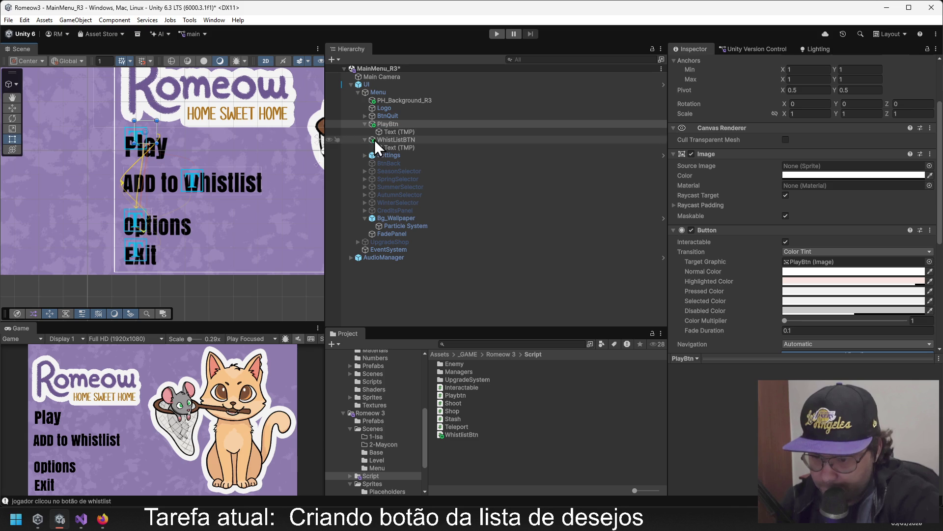
pyautogui.moveTo(155, 130)
pyautogui.mouseDown()
pyautogui.moveTo(167, 130)
pyautogui.moveTo(123, 141)
pyautogui.mouseUp()
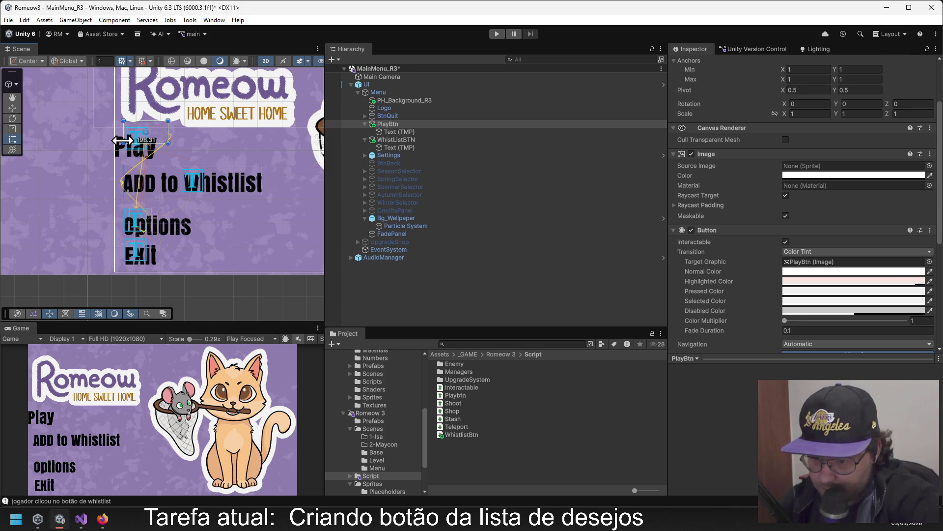
# Raise the Play text within its button, then run the menu and test a button.
pyautogui.click(394, 132)
pyautogui.click(12, 107)
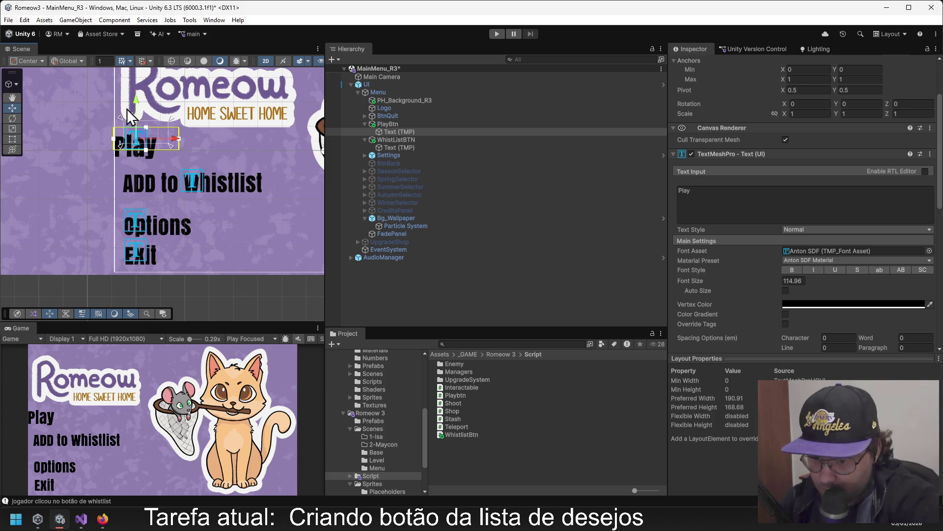
pyautogui.moveTo(138, 109); pyautogui.dragTo(136, 92)
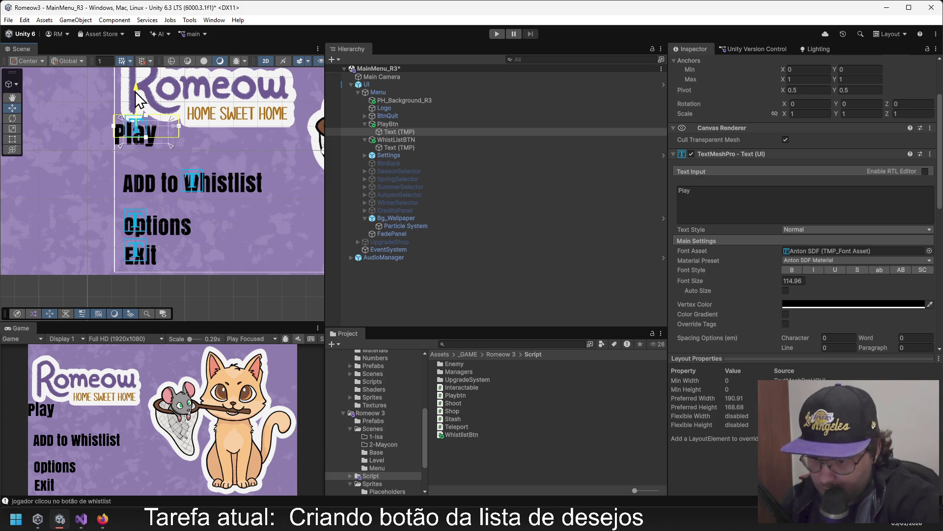
pyautogui.moveTo(177, 126)
pyautogui.mouseDown()
pyautogui.moveTo(187, 126)
pyautogui.moveTo(146, 114)
pyautogui.mouseUp()
pyautogui.click(386, 124)
pyautogui.click(497, 34)
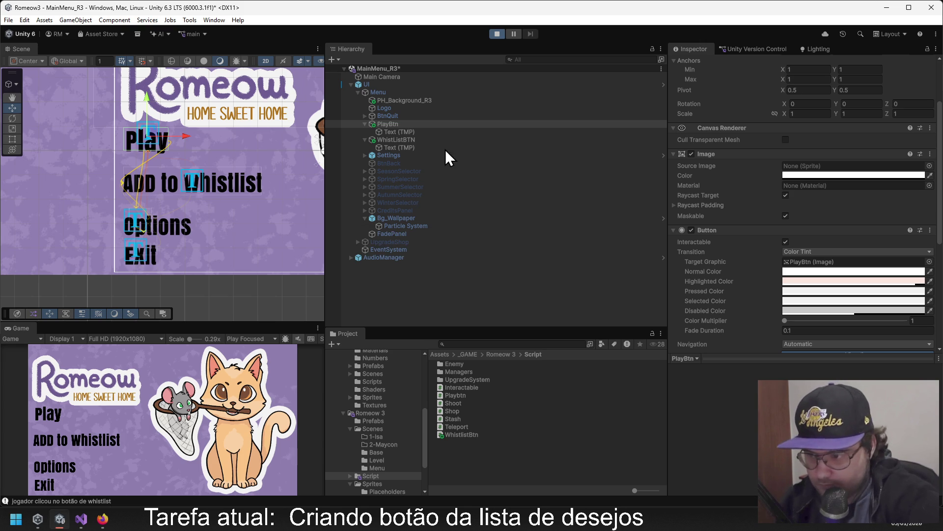
pyautogui.click(54, 415)
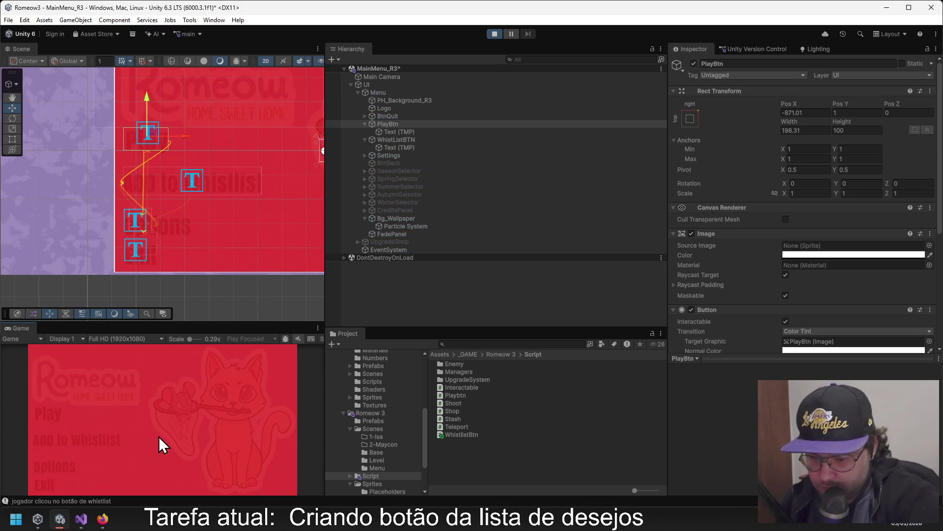
# Confirm ADD to Whistlist opens the Romeow: Home Sweet Home Steam page, close Firefox, and stop Play mode.
pyautogui.click(117, 441)
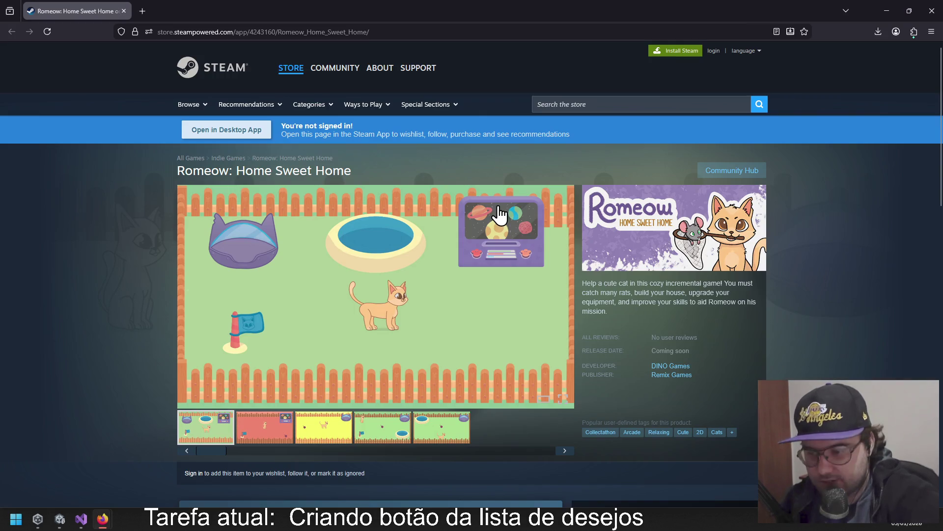
pyautogui.click(930, 11)
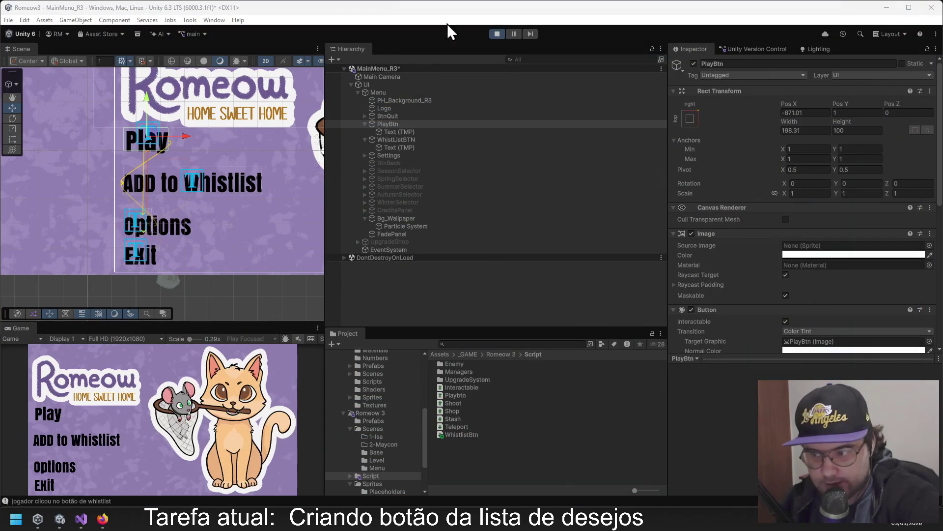
pyautogui.click(501, 35)
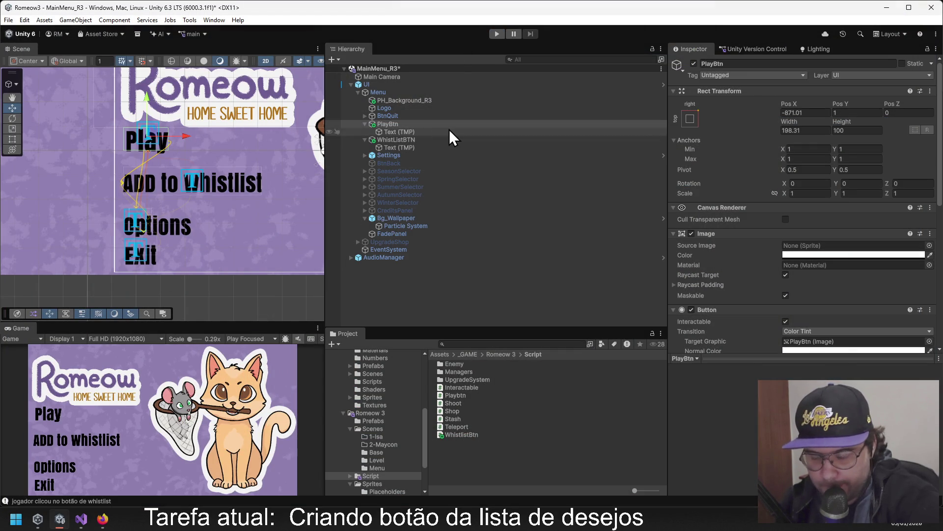
# Browse the UI hierarchy and inspect the Bg_Wallpaper image's colour settings.
pyautogui.click(399, 98)
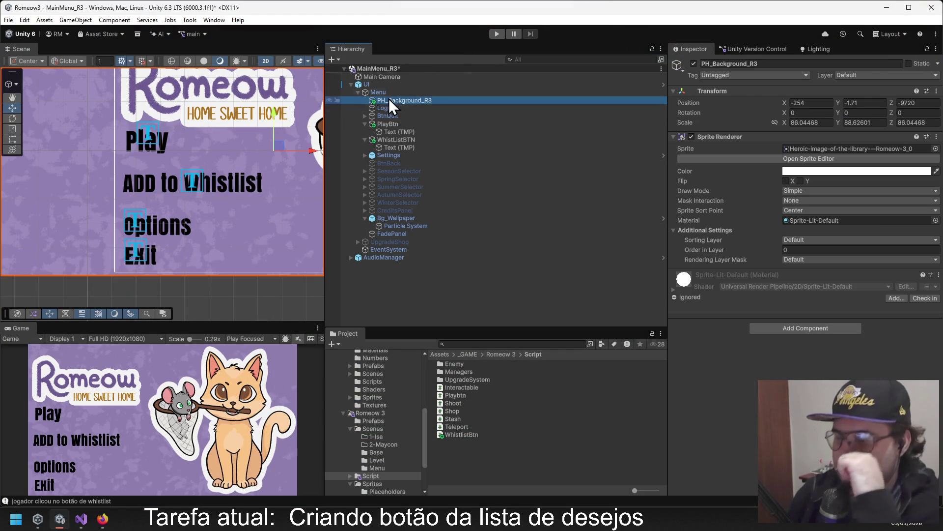
pyautogui.click(372, 92)
pyautogui.click(373, 84)
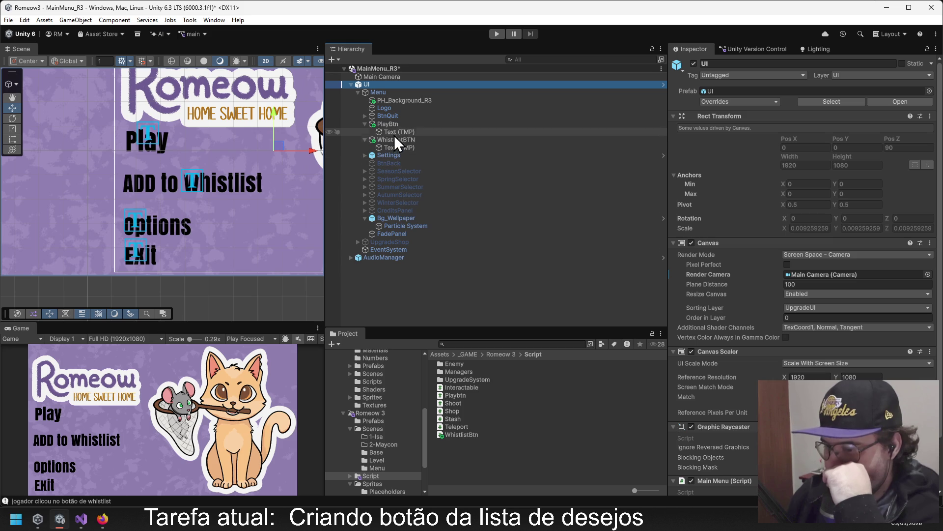
pyautogui.click(365, 124)
pyautogui.click(367, 133)
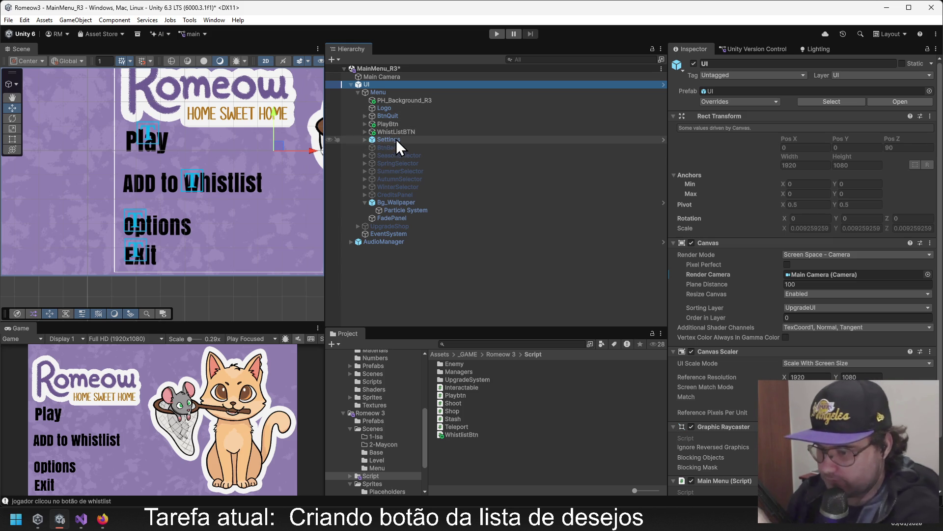
pyautogui.click(396, 139)
pyautogui.click(408, 202)
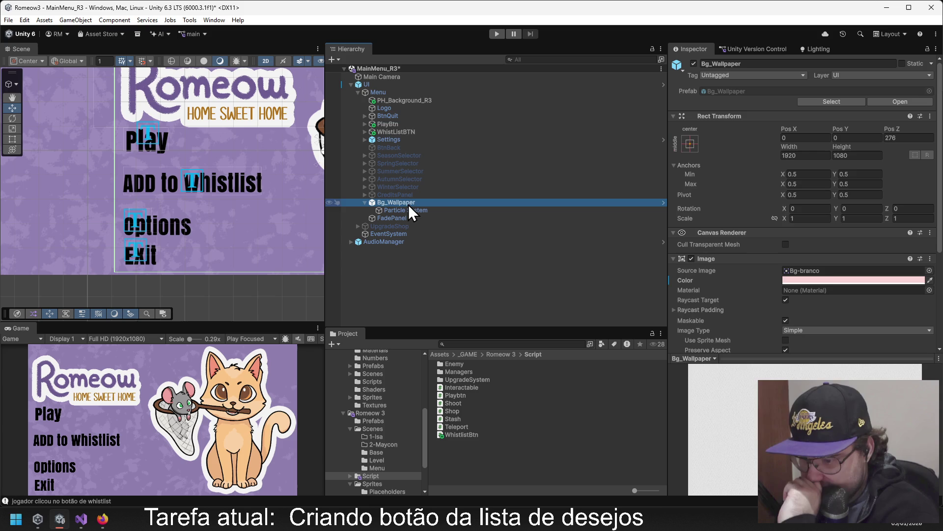
pyautogui.click(804, 281)
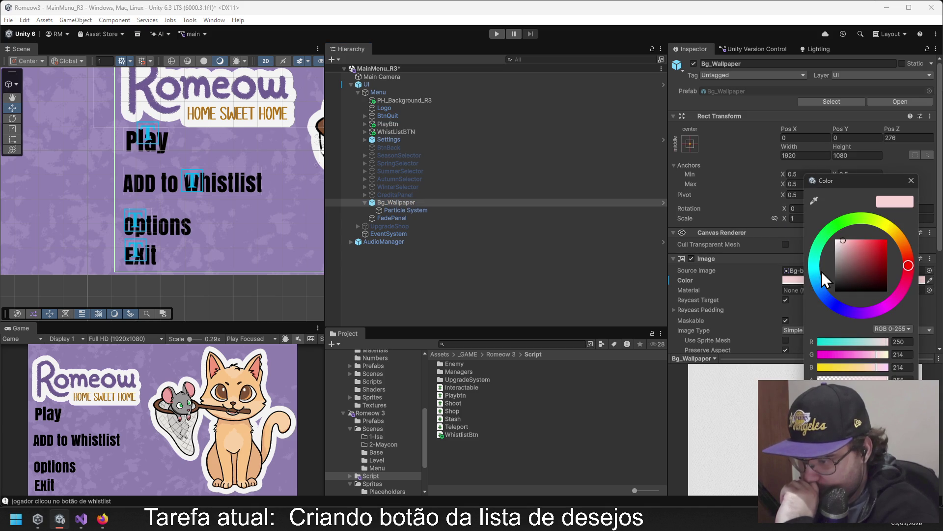
pyautogui.click(911, 181)
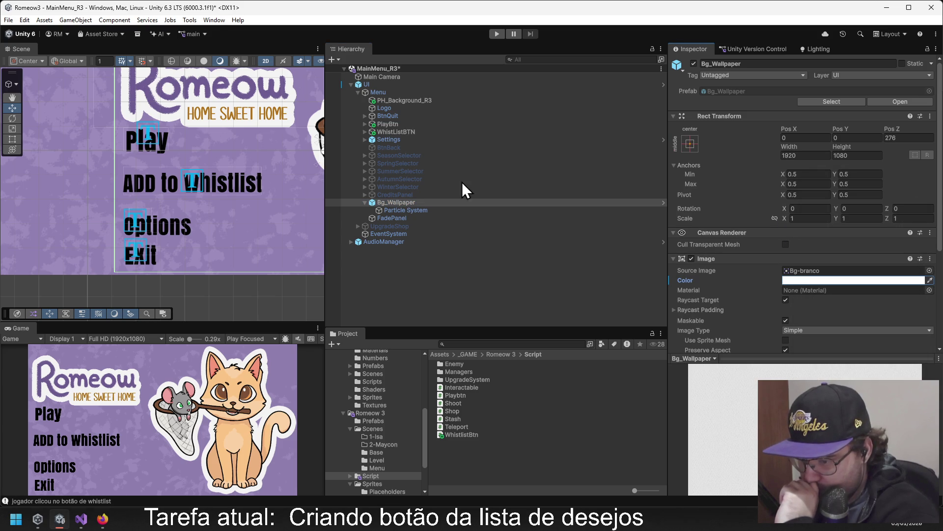
# Change the FadePanel image colour from red to white and run the game to check.
pyautogui.click(406, 217)
pyautogui.click(845, 256)
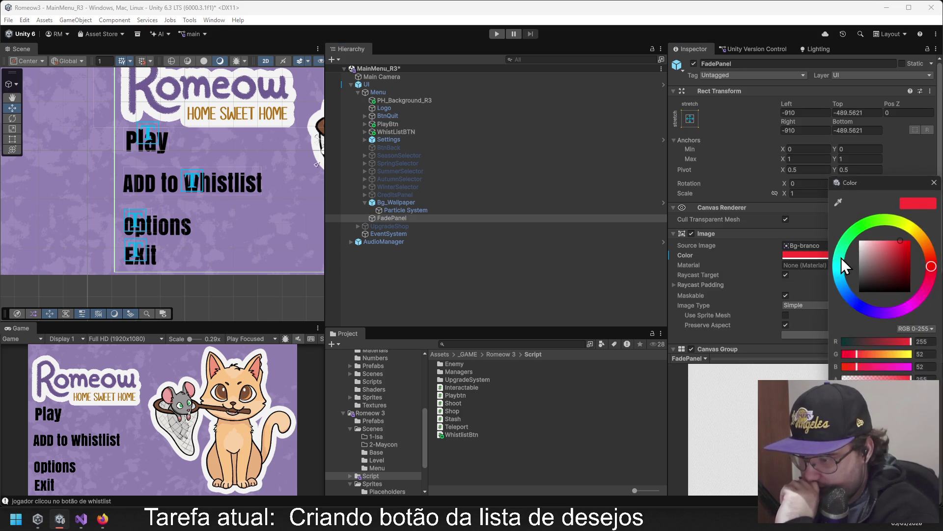
pyautogui.click(861, 242)
pyautogui.click(934, 182)
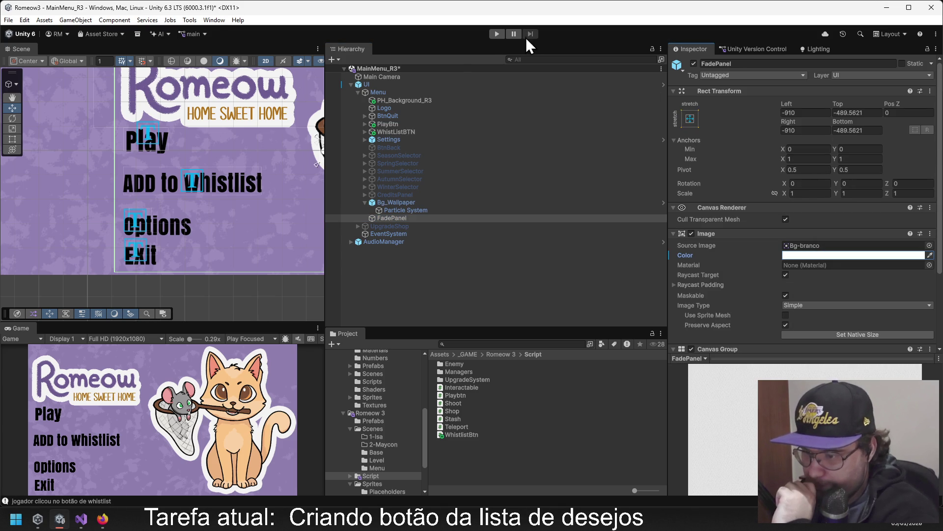
pyautogui.click(497, 34)
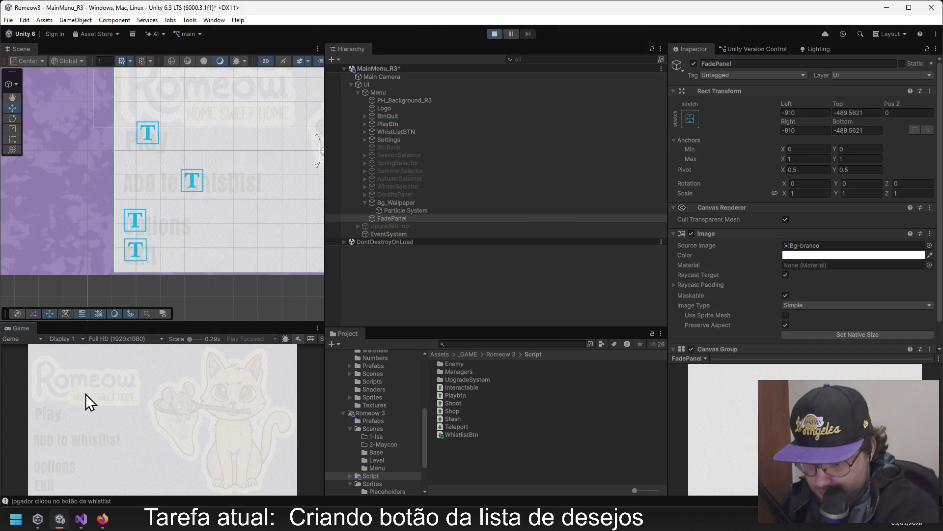
# Set the FadePanel colour alpha to 0 so it is fully transparent, then run the menu again.
pyautogui.click(497, 34)
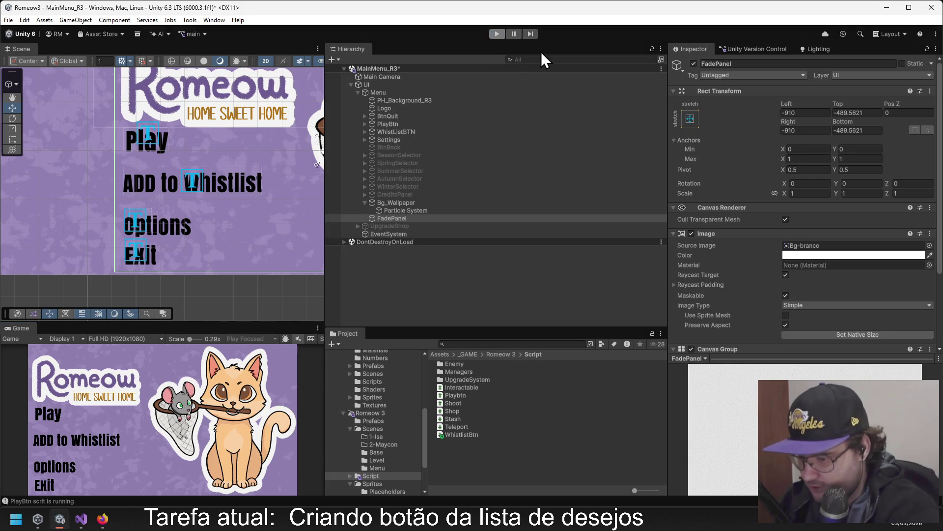
pyautogui.click(814, 256)
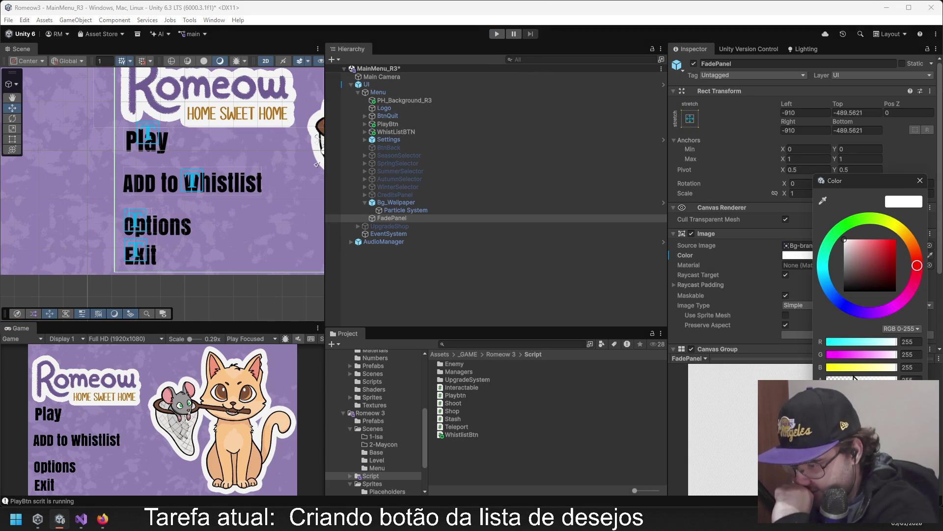
pyautogui.moveTo(853, 377); pyautogui.dragTo(826, 378)
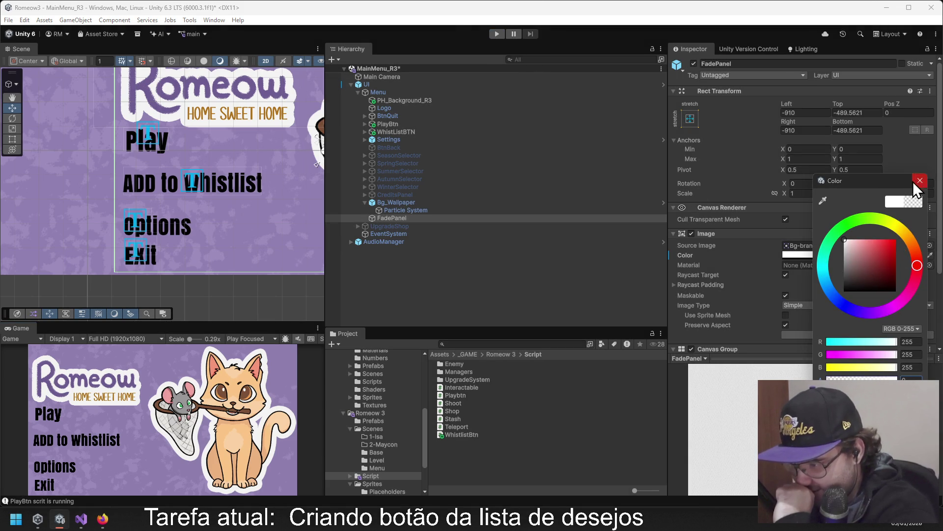
pyautogui.click(920, 181)
pyautogui.click(496, 33)
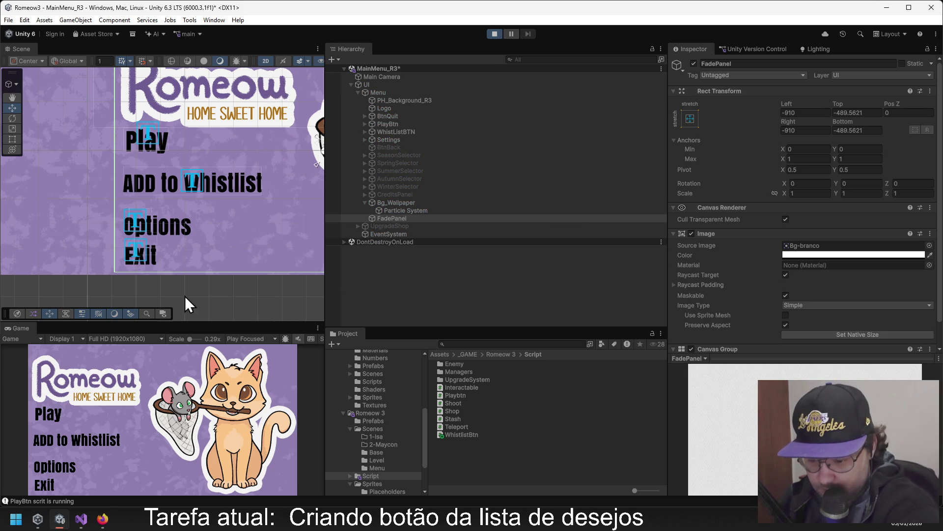
pyautogui.click(318, 328)
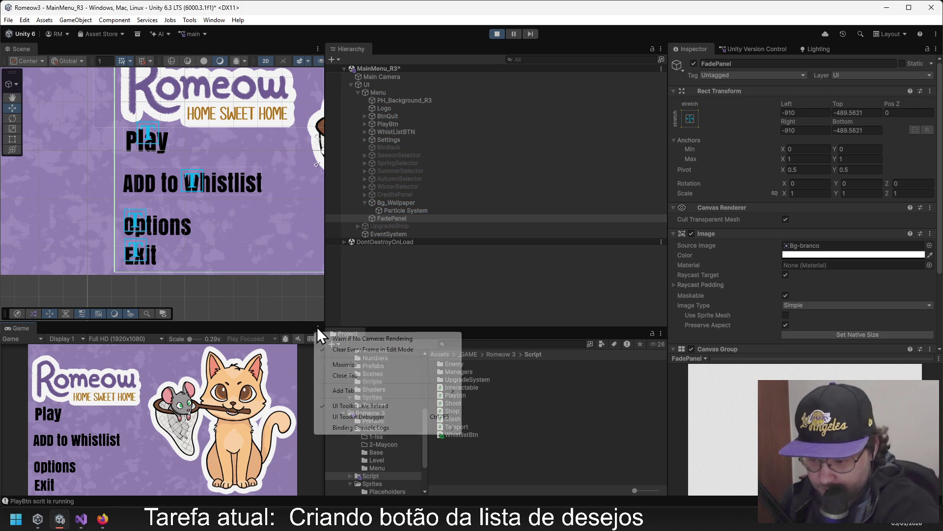
# Maximize the Game view, confirm the menu's Play button loads Base_R3, then stop the game.
pyautogui.click(338, 364)
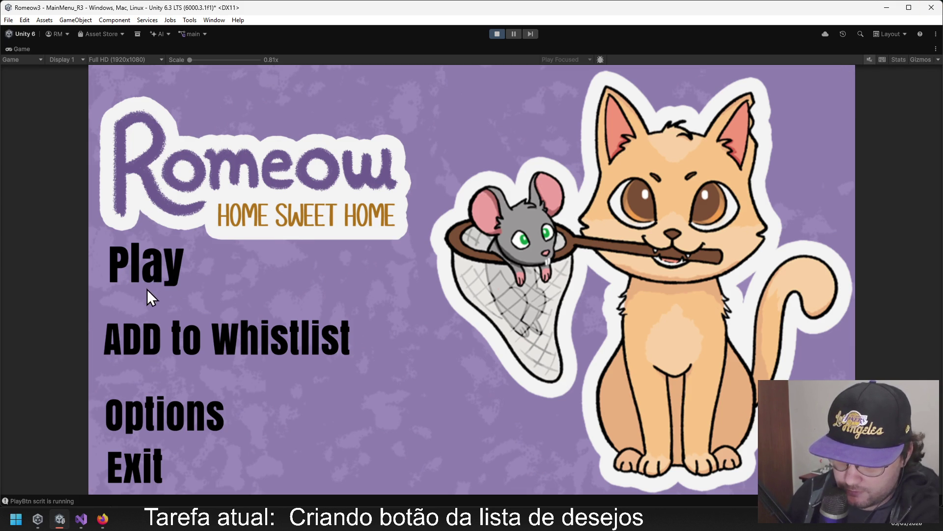
pyautogui.click(133, 254)
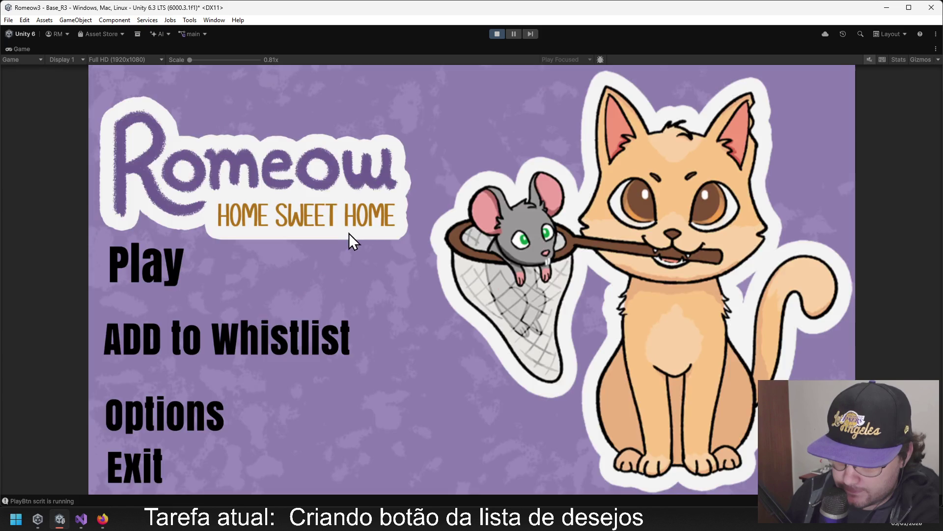
pyautogui.click(501, 33)
# Zoom and pan the Scene view to recentre the main menu canvas.
pyautogui.scroll(-1, 202, 189)
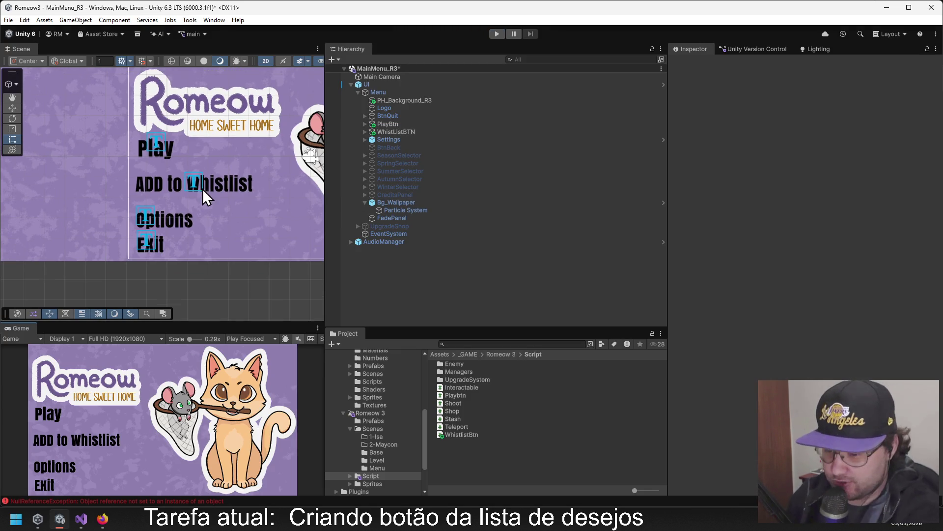
pyautogui.scroll(1, 196, 228)
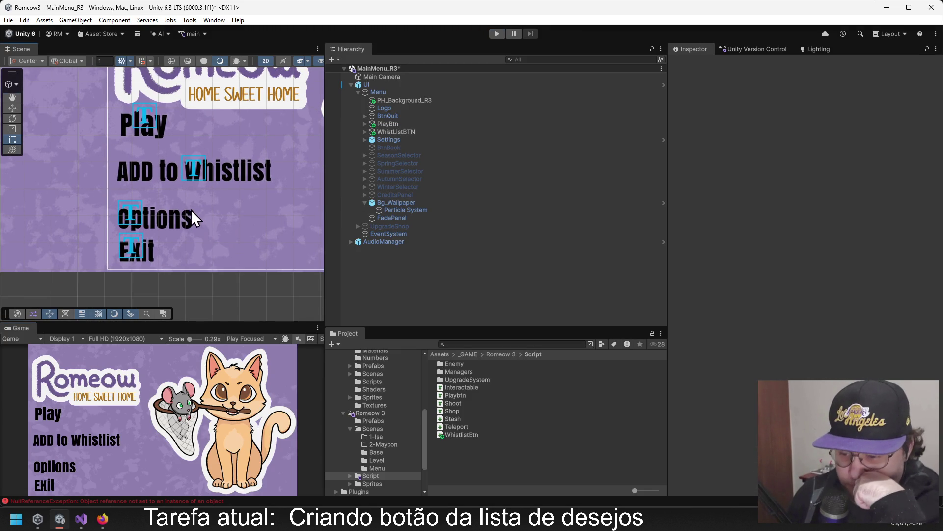
pyautogui.scroll(1, 191, 211)
pyautogui.moveTo(190, 210); pyautogui.dragTo(163, 220)
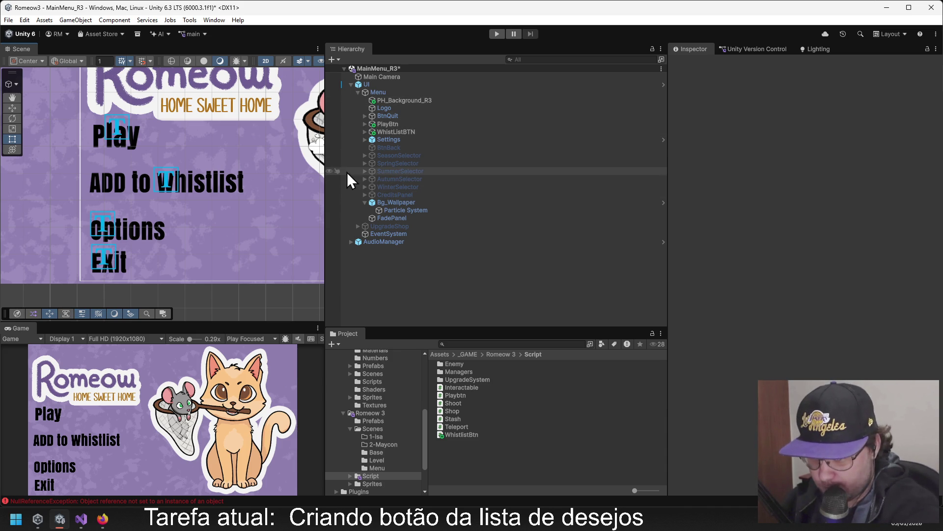
pyautogui.scroll(-3, 203, 163)
pyautogui.scroll(1, 202, 184)
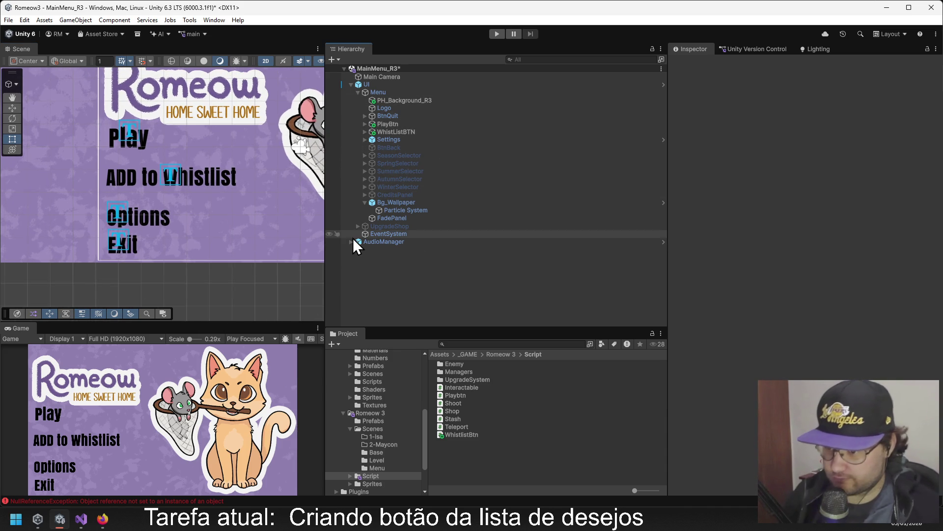
# Save the MainMenu_R3 scene and bring up File > Build Profiles beside the editor.
pyautogui.hotkey('ctrl', 's')
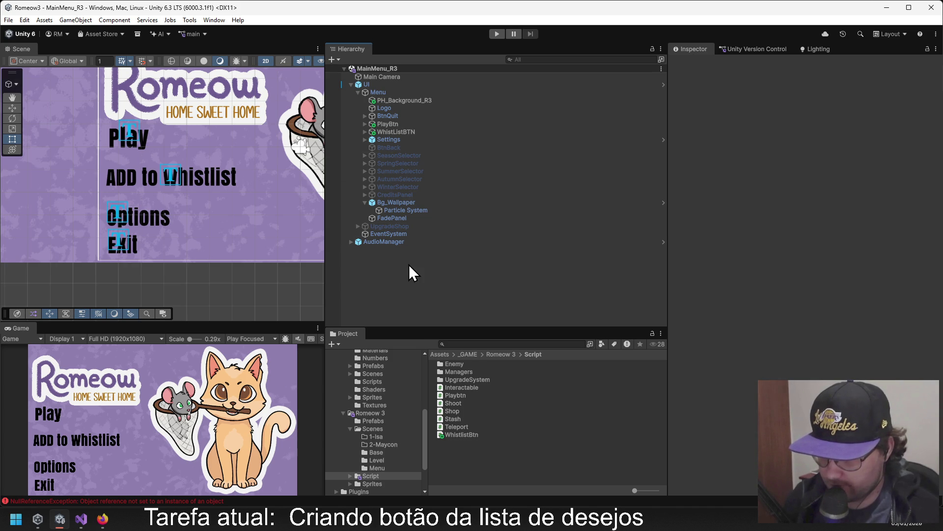
pyautogui.click(8, 20)
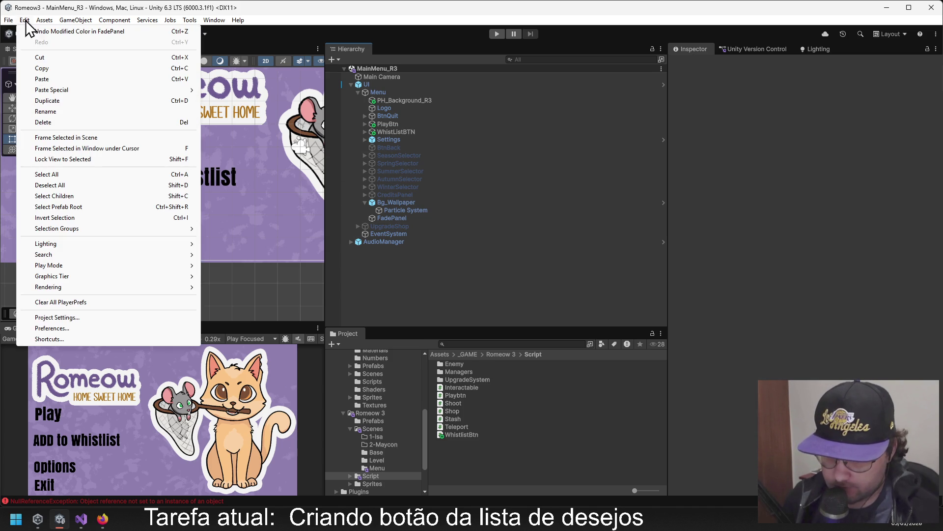
pyautogui.click(46, 142)
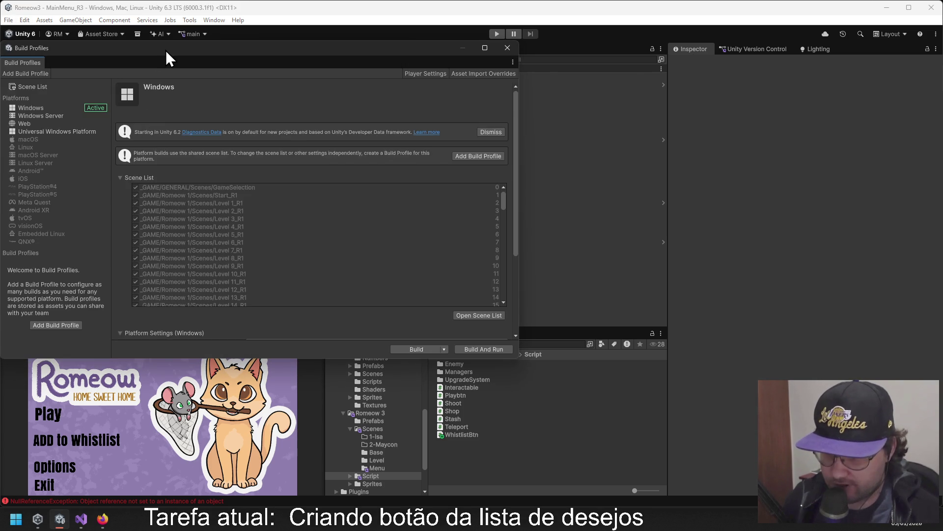
pyautogui.moveTo(166, 50); pyautogui.dragTo(355, 47)
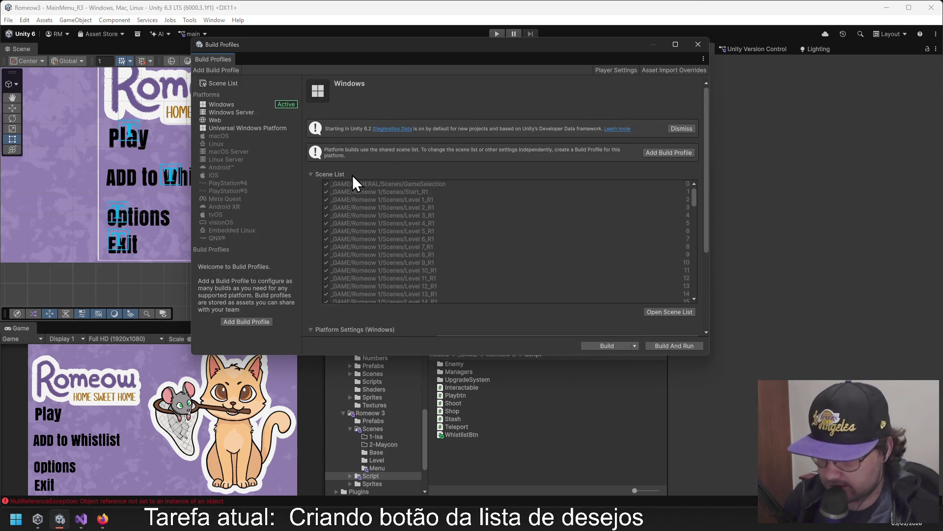
# Show the shared Scene List in the Build Profiles window.
pyautogui.scroll(-16, 352, 175)
pyautogui.scroll(10, 500, 221)
pyautogui.scroll(-3, 499, 221)
pyautogui.scroll(2, 501, 214)
pyautogui.scroll(5, 411, 196)
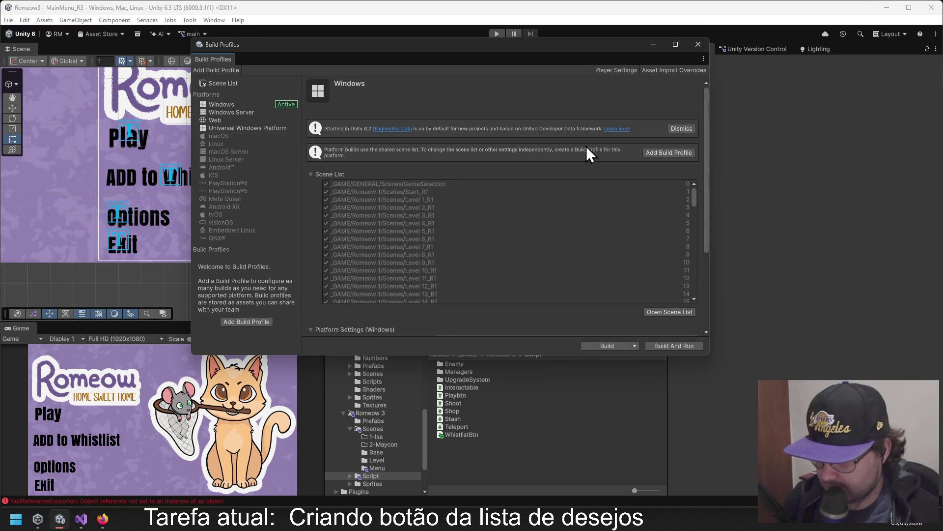
pyautogui.click(659, 312)
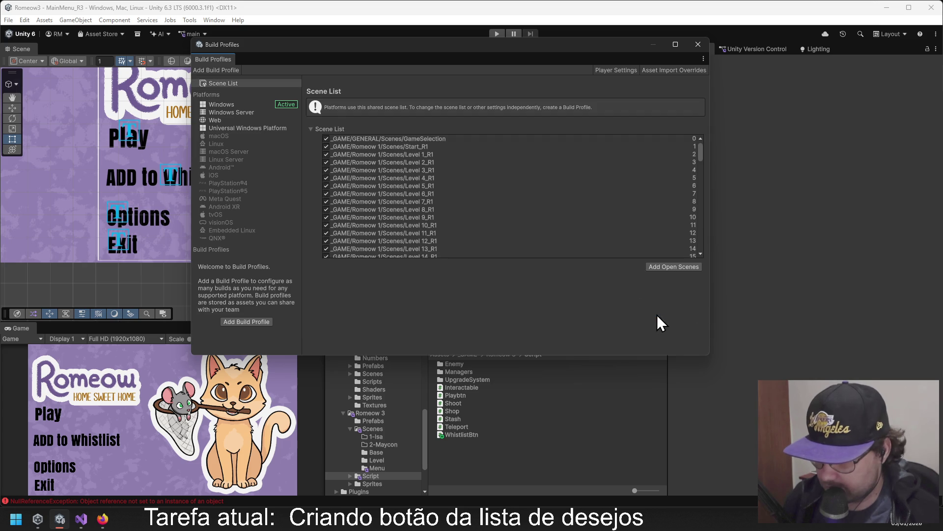
# Remove the old Romeow 1 and Romeow 2 scenes, through Final_R2, from the build list.
pyautogui.click(357, 140)
pyautogui.scroll(-4, 444, 191)
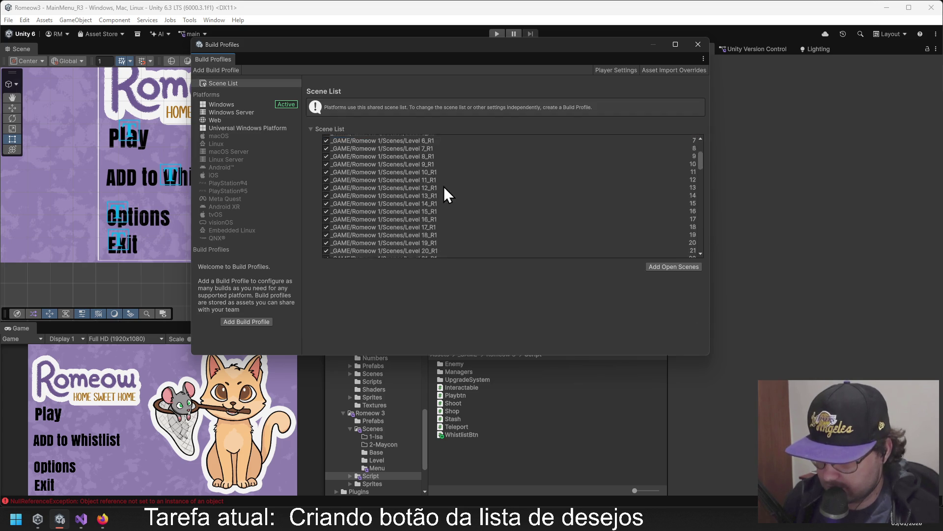
pyautogui.scroll(-10, 447, 201)
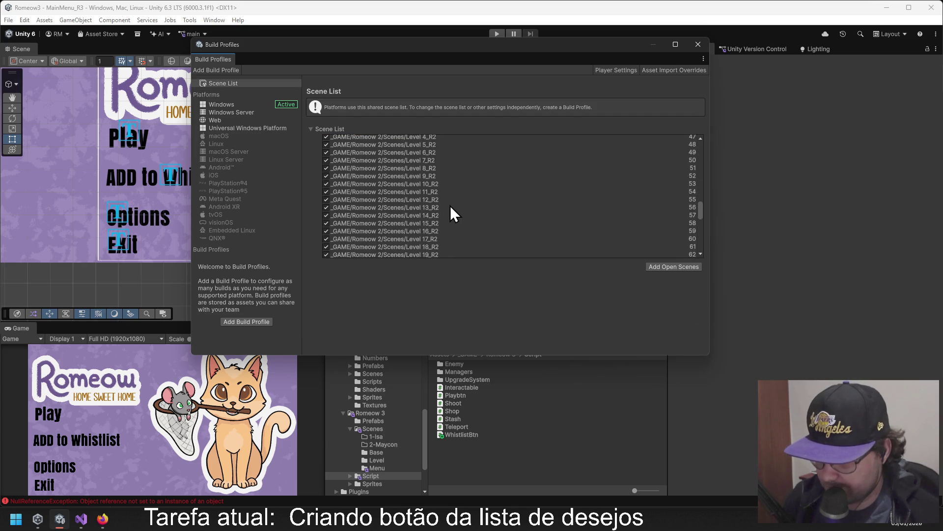
pyautogui.scroll(-4, 449, 204)
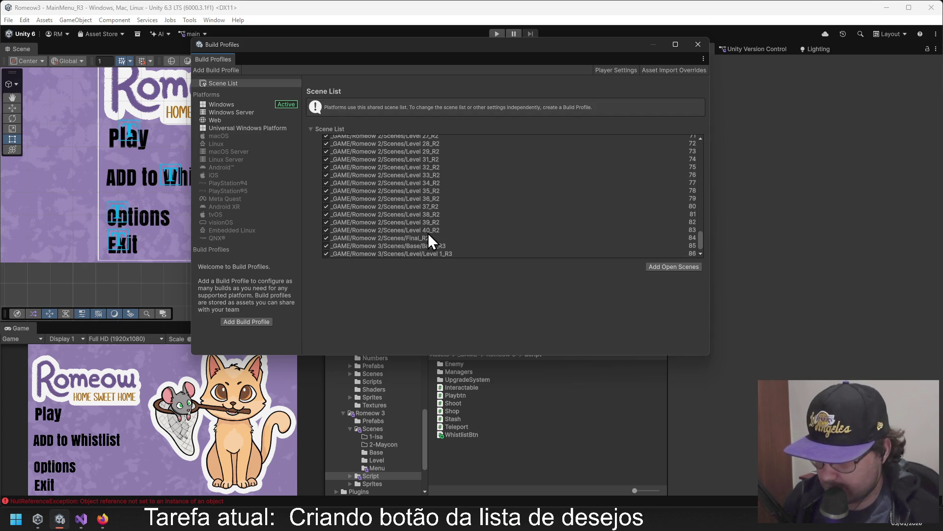
pyautogui.keyDown('shift'); pyautogui.click(418, 236); pyautogui.keyUp('shift')
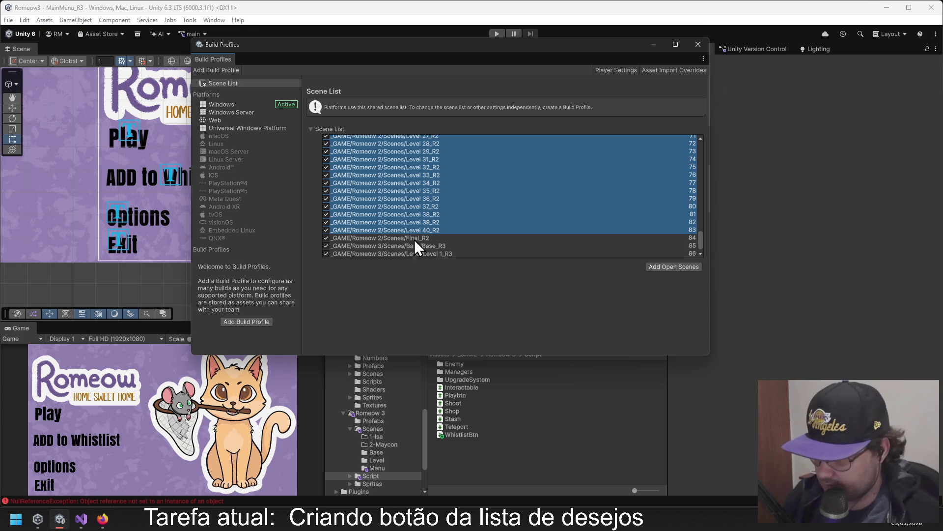
pyautogui.press('Delete')
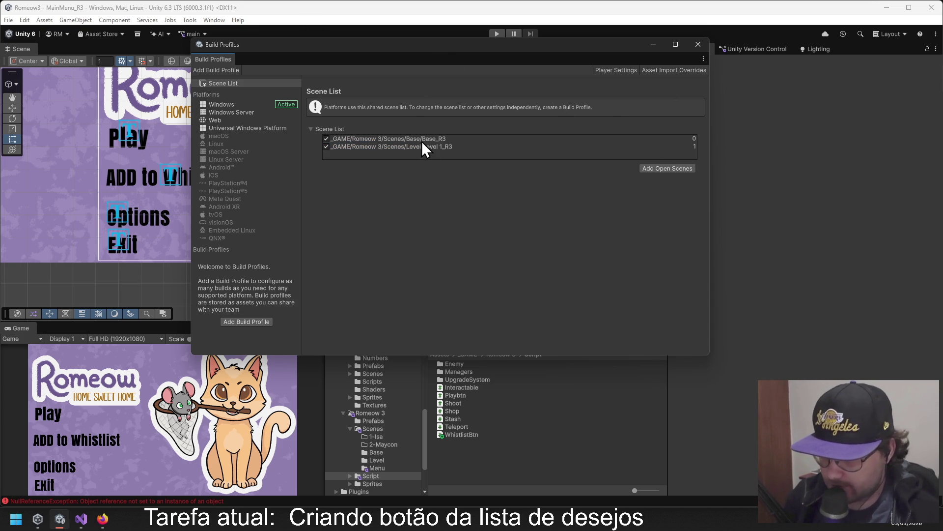
# Add the open MainMenu_R3 scene, move it to index 0, and close Build Profiles.
pyautogui.click(670, 169)
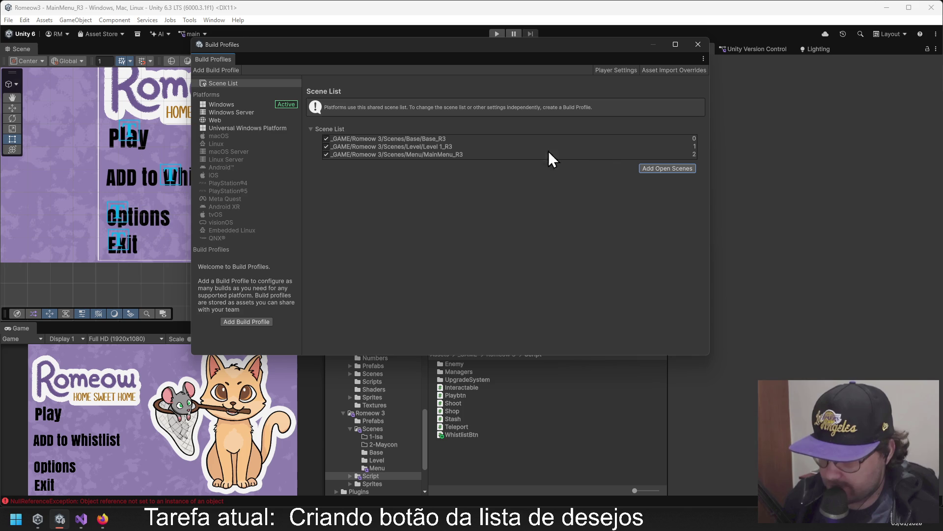
pyautogui.moveTo(386, 154); pyautogui.dragTo(409, 136)
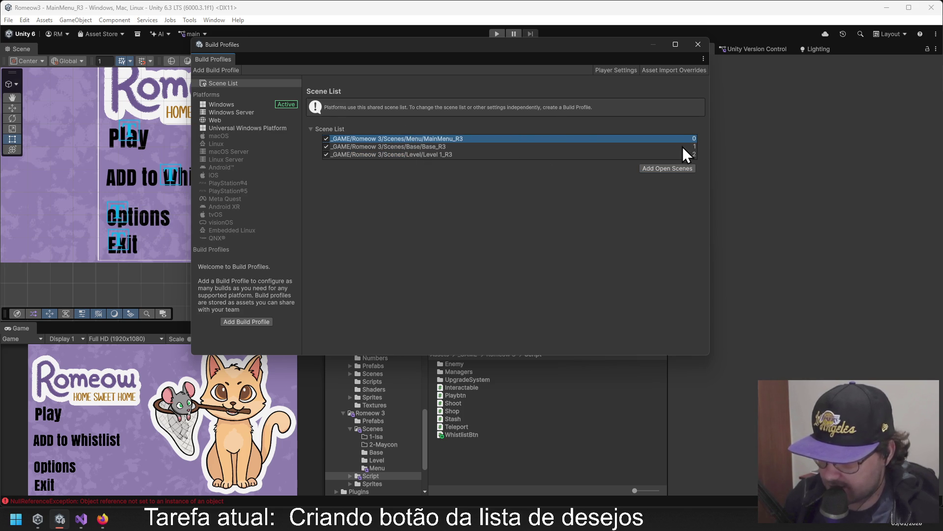
pyautogui.moveTo(593, 50)
pyautogui.mouseDown()
pyautogui.moveTo(449, 72)
pyautogui.moveTo(462, 59)
pyautogui.mouseUp()
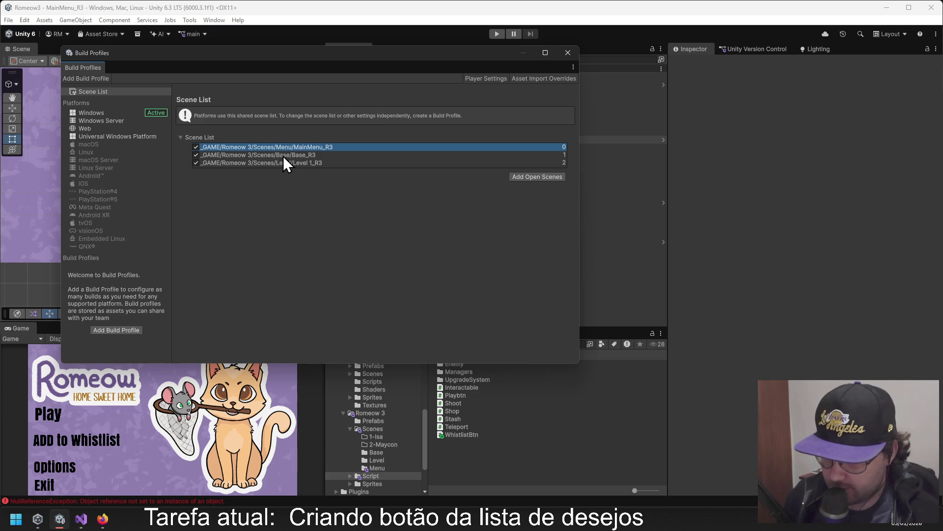
pyautogui.click(570, 57)
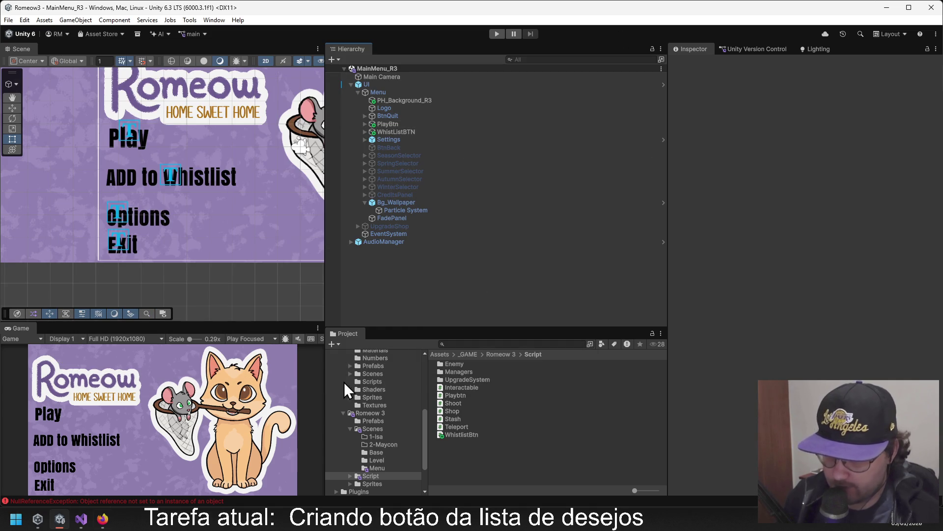
# Check the LevelManager null reference error, then clear all Console messages.
pyautogui.click(114, 500)
pyautogui.click(189, 167)
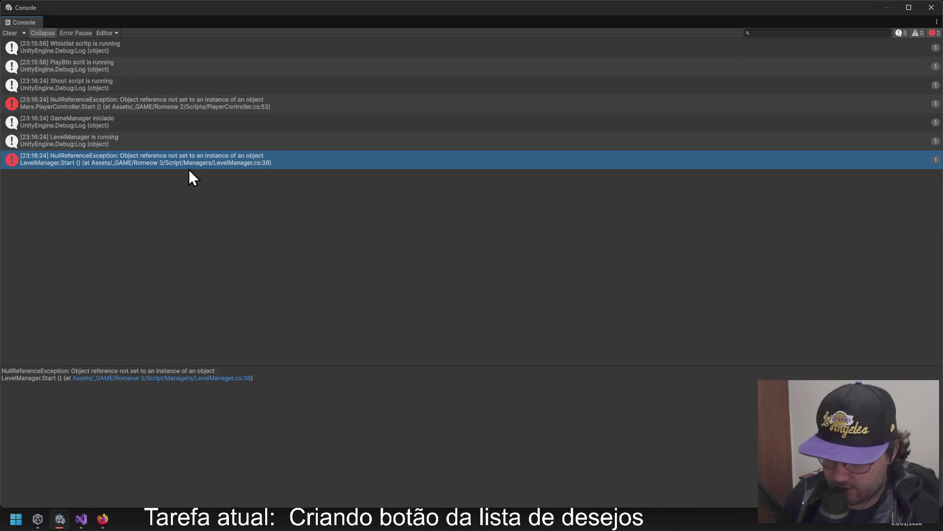
pyautogui.click(10, 33)
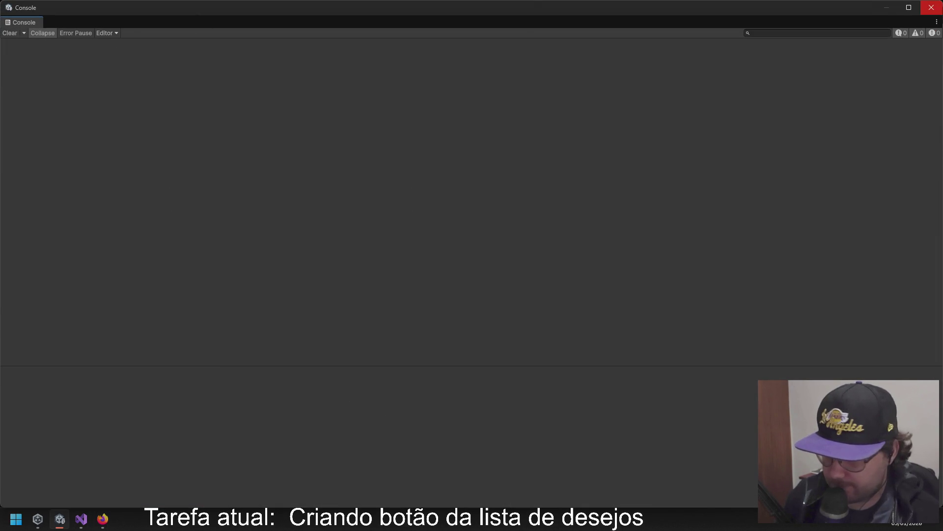
pyautogui.click(931, 7)
# Collapse UI in the Hierarchy, run MainMenu_R3 in Play mode, and maximize the Game view.
pyautogui.click(352, 87)
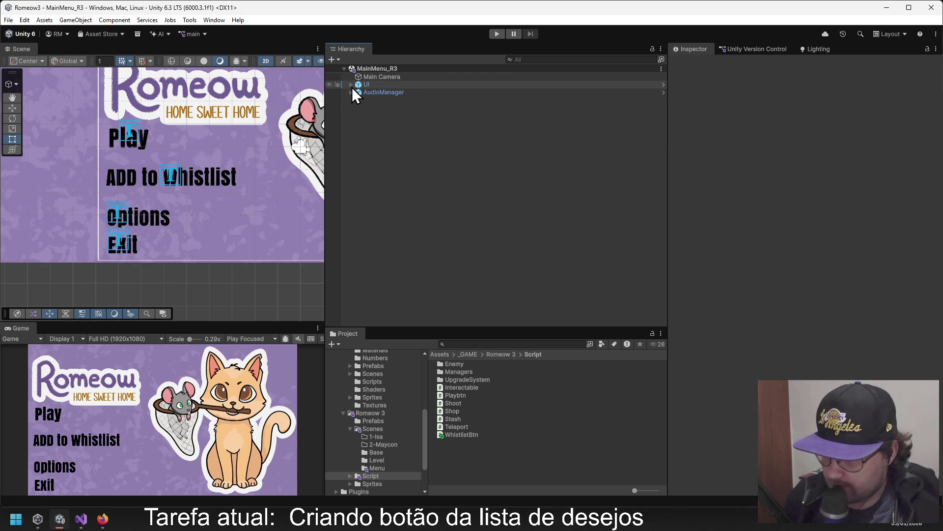
pyautogui.click(496, 33)
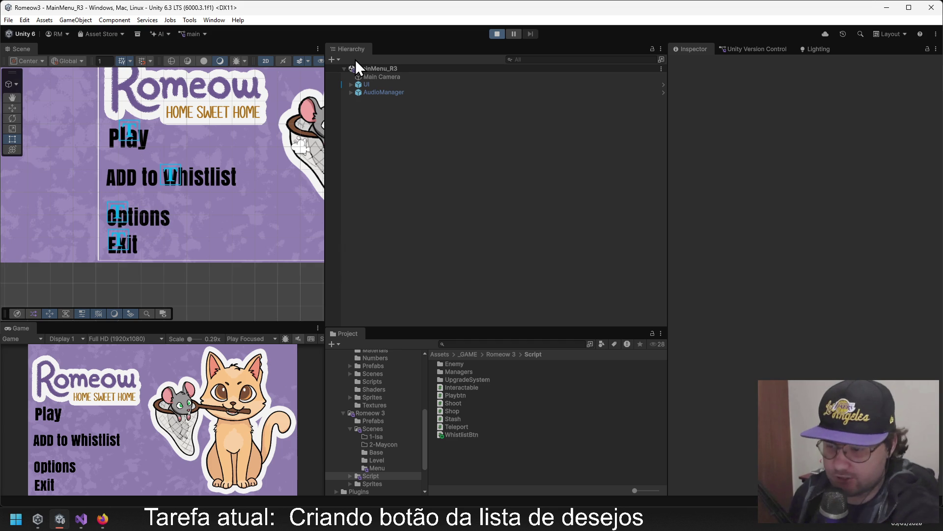
pyautogui.click(317, 327)
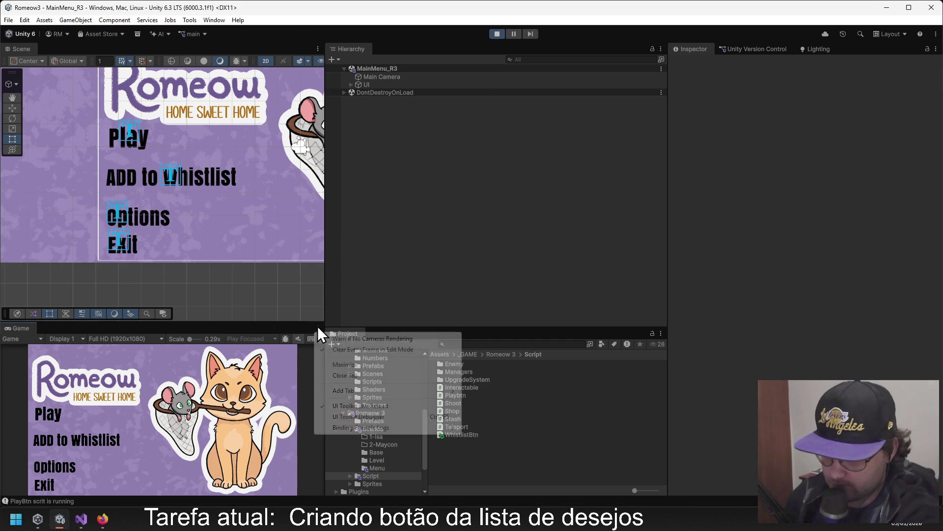
pyautogui.click(343, 364)
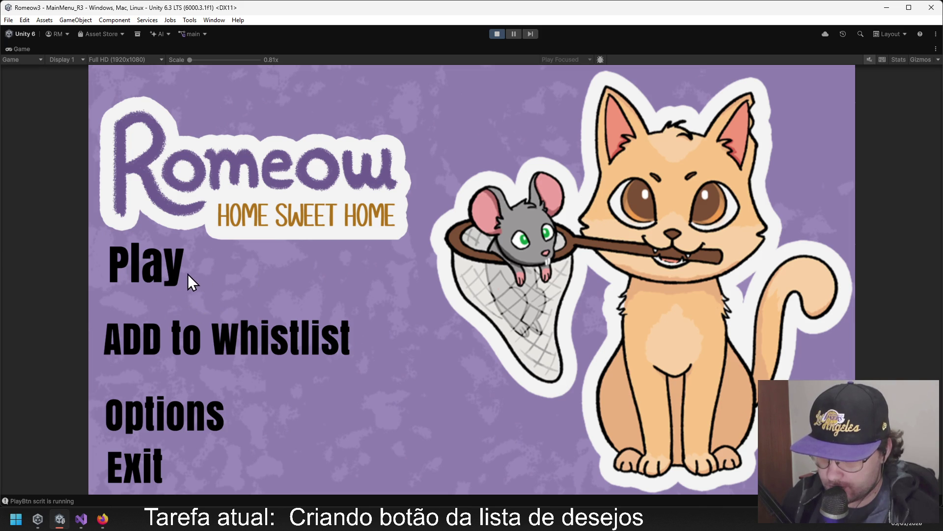
# Confirm ADD to Whistlist opens the Steam store page, then click Play to load Base_R3.
pyautogui.click(170, 334)
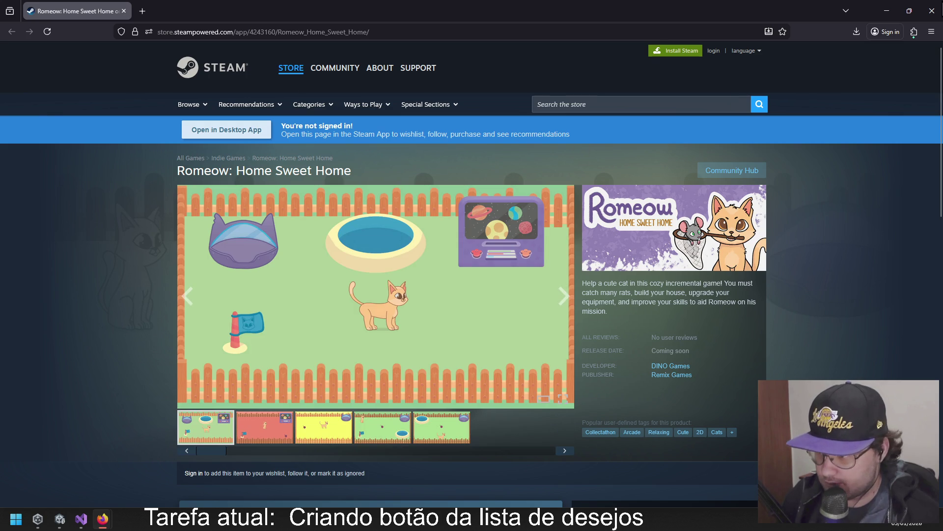
pyautogui.click(933, 10)
pyautogui.click(114, 253)
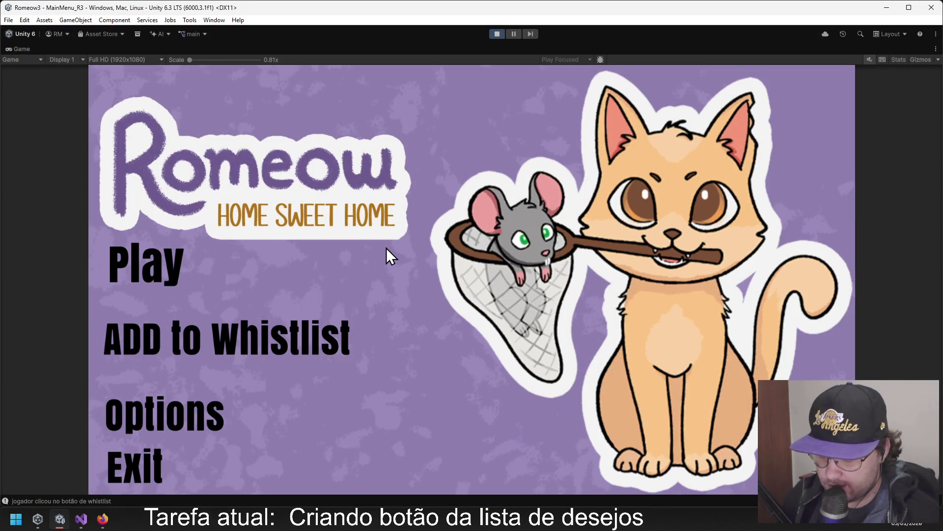
pyautogui.click(606, 220)
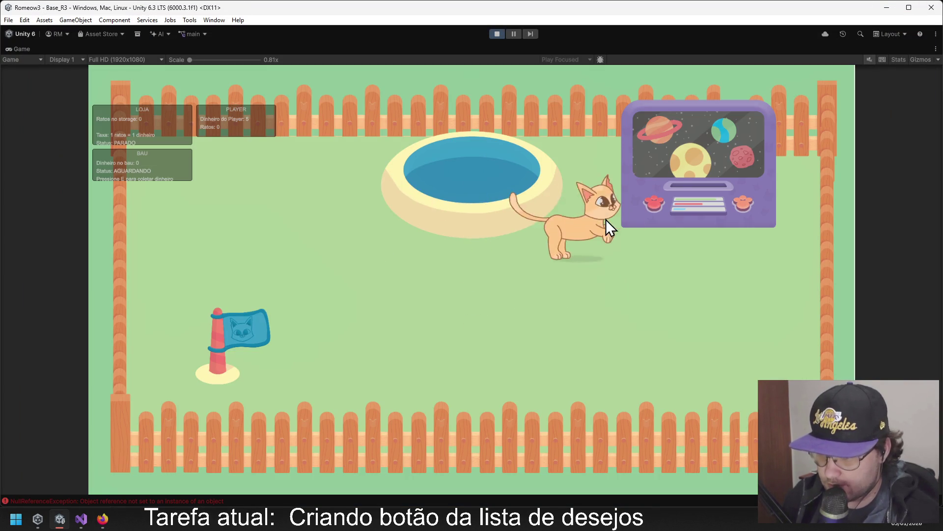
# Move the cat around the Base_R3 garden and shoot at the yarn balls.
pyautogui.press('Escape')
pyautogui.press('Escape')
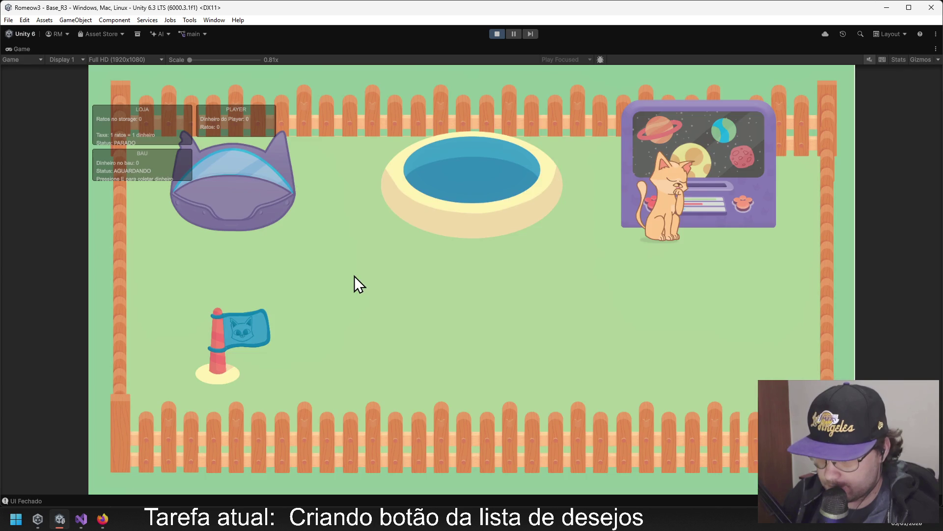
pyautogui.click(439, 222)
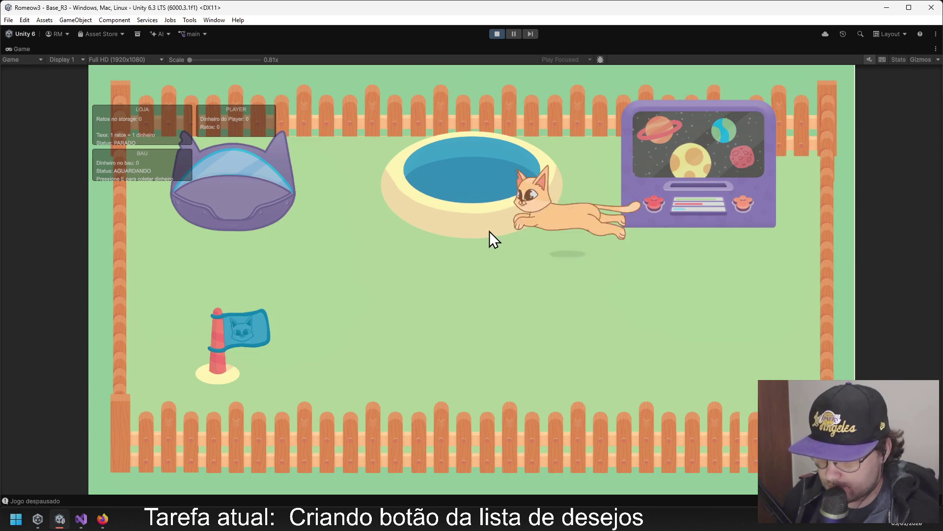
pyautogui.click(413, 227)
pyautogui.click(689, 152)
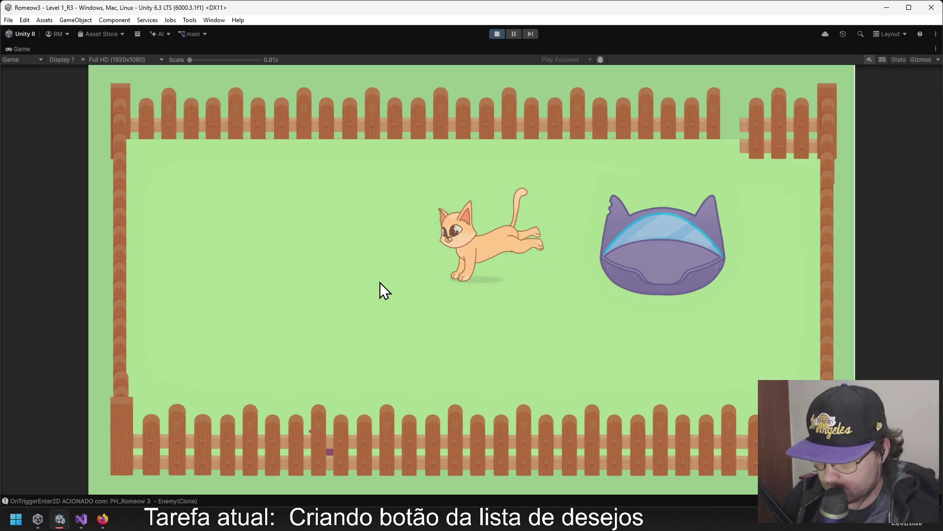
pyautogui.click(293, 443)
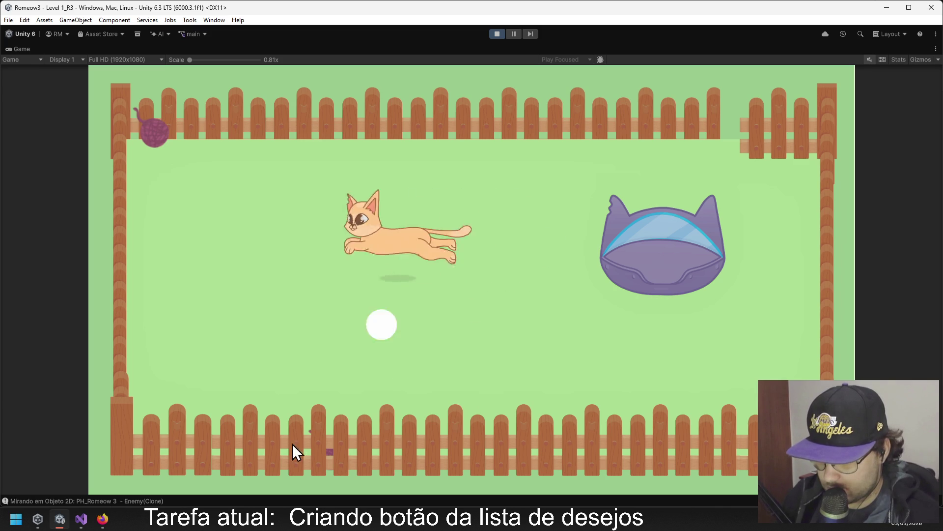
pyautogui.click(160, 123)
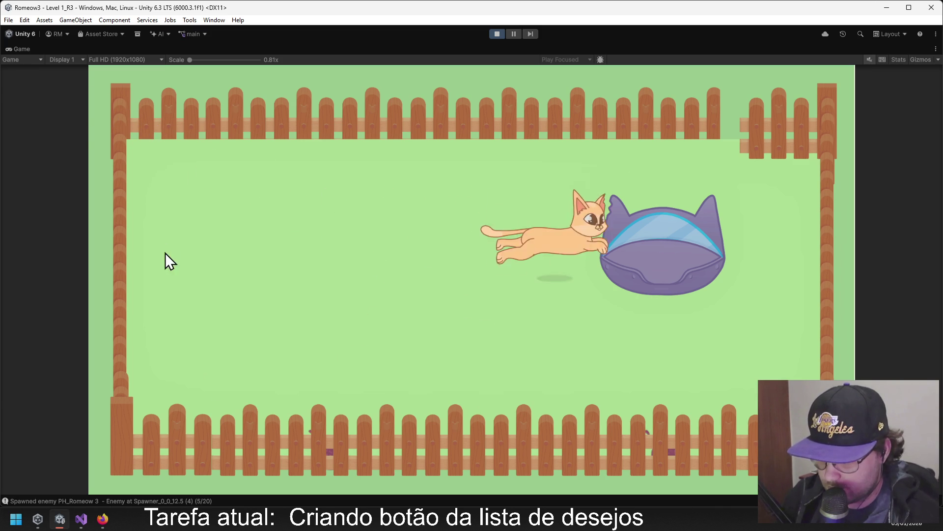
pyautogui.click(349, 412)
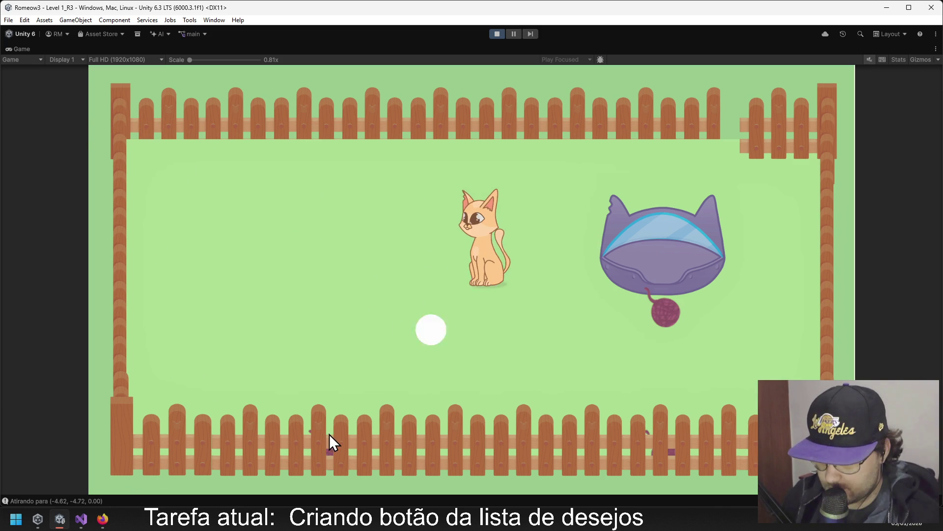
pyautogui.click(662, 309)
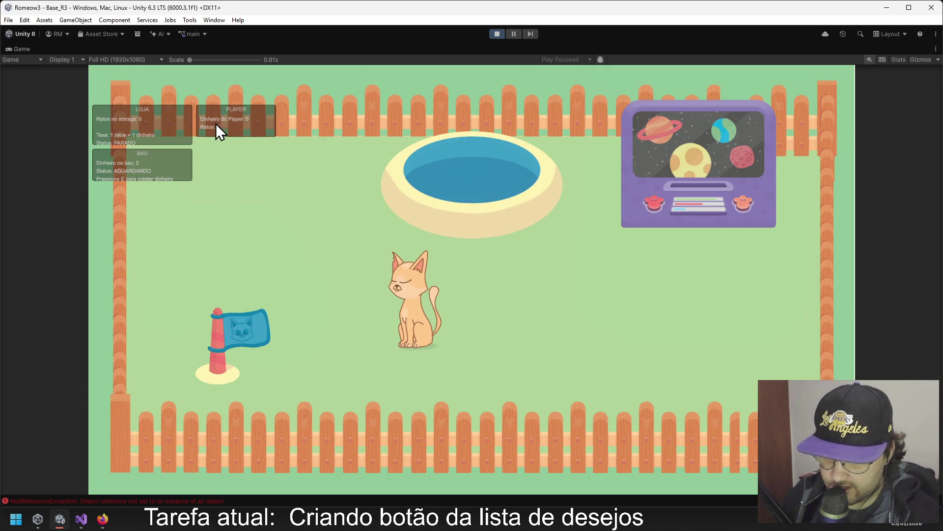
# Deposit rats at the pool, collect the chest money at the flag, then stop Play mode.
pyautogui.press('w')
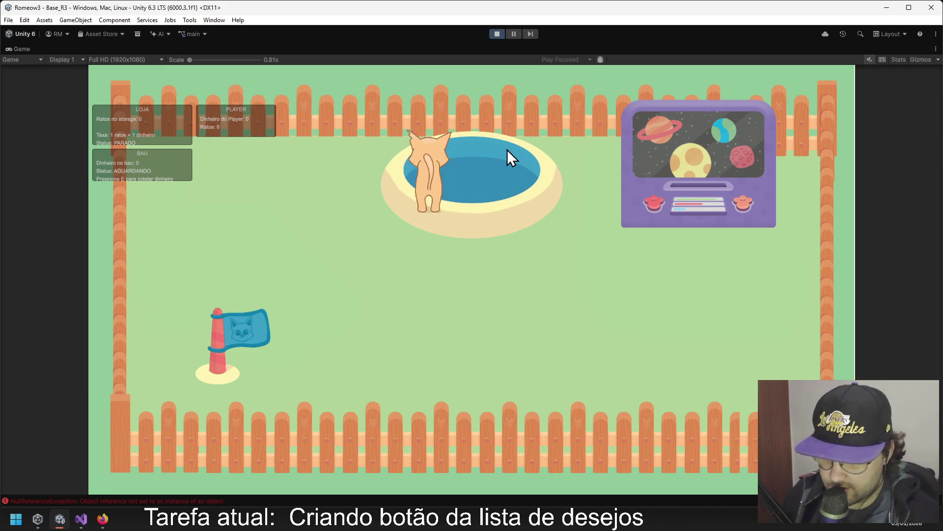
pyautogui.press('s')
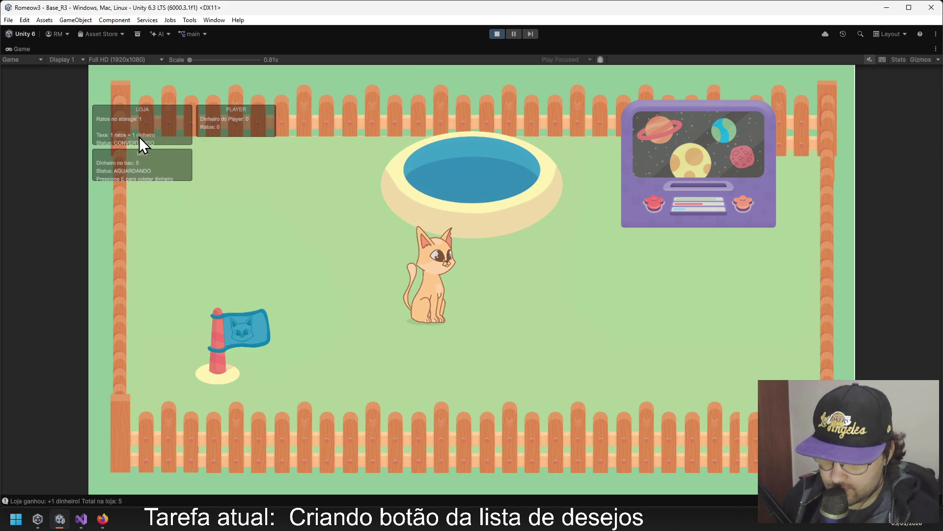
pyautogui.press('w')
pyautogui.press('a')
pyautogui.press('s')
pyautogui.press('a')
pyautogui.press('e')
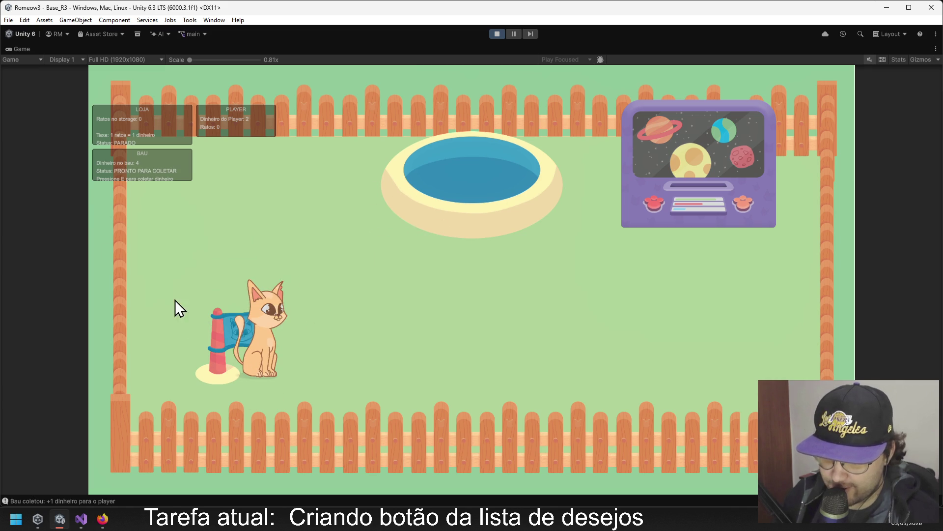
pyautogui.press('e')
pyautogui.press('w')
pyautogui.press('d')
pyautogui.press('d')
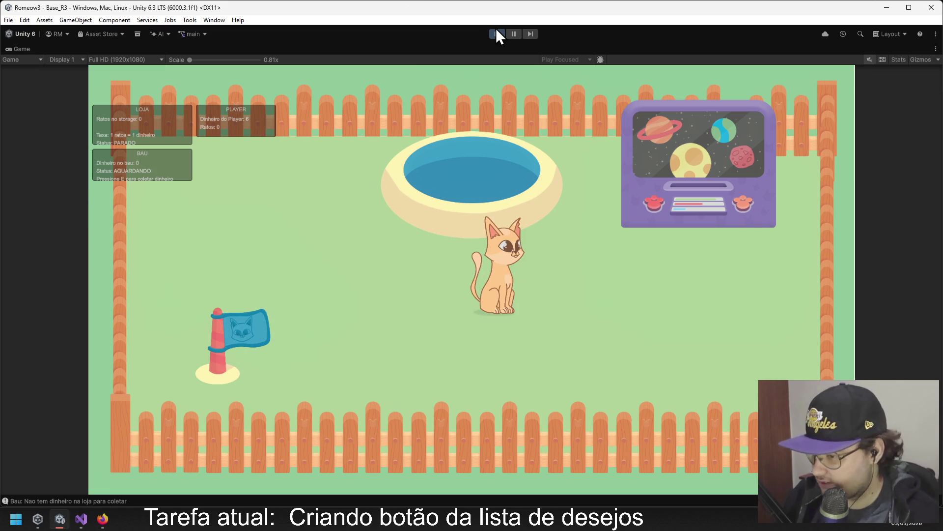
pyautogui.click(496, 34)
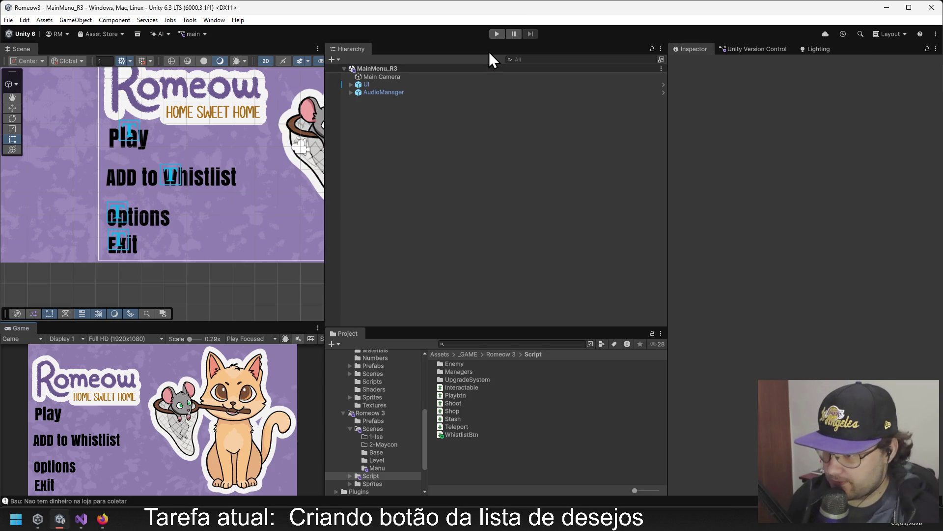
# Check in the pending changes, including MainMenu_R3.unity and WhistlistBtn.cs, via Unity Version Control.
pyautogui.click(738, 49)
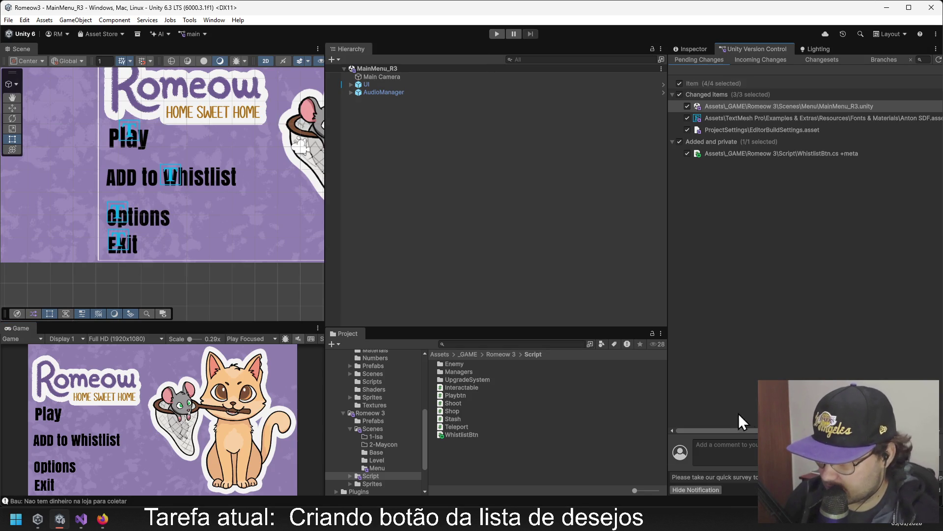
pyautogui.hotkey('ctrl', 'Return')
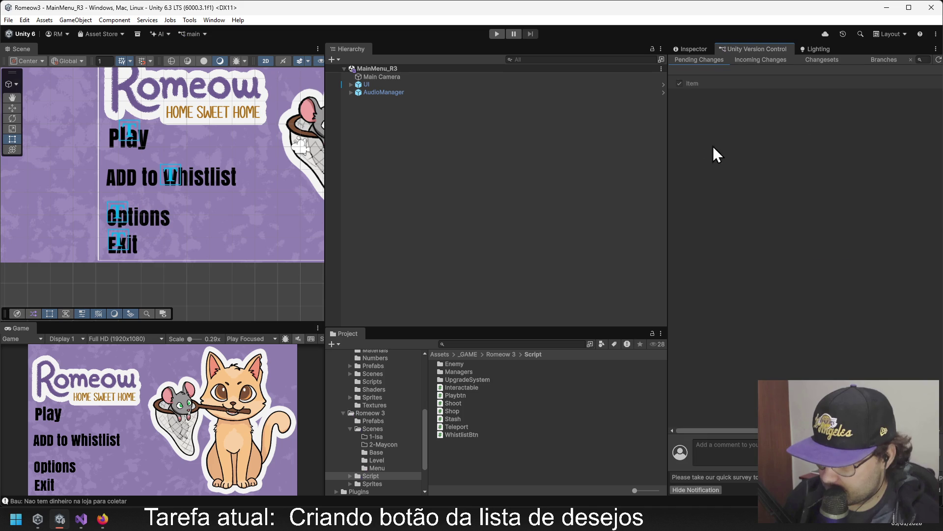
pyautogui.click(680, 49)
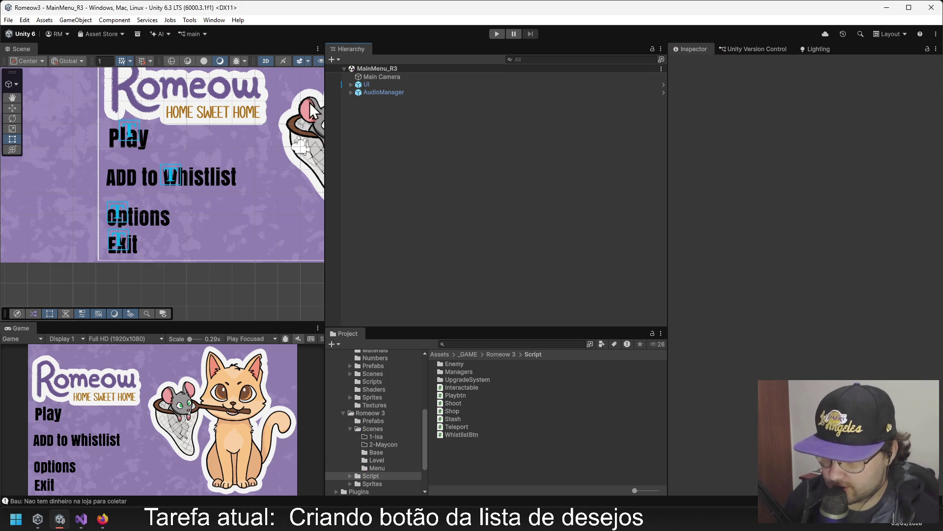
# Expand UI and select WhistListBTN under Menu to show its Inspector properties.
pyautogui.click(350, 85)
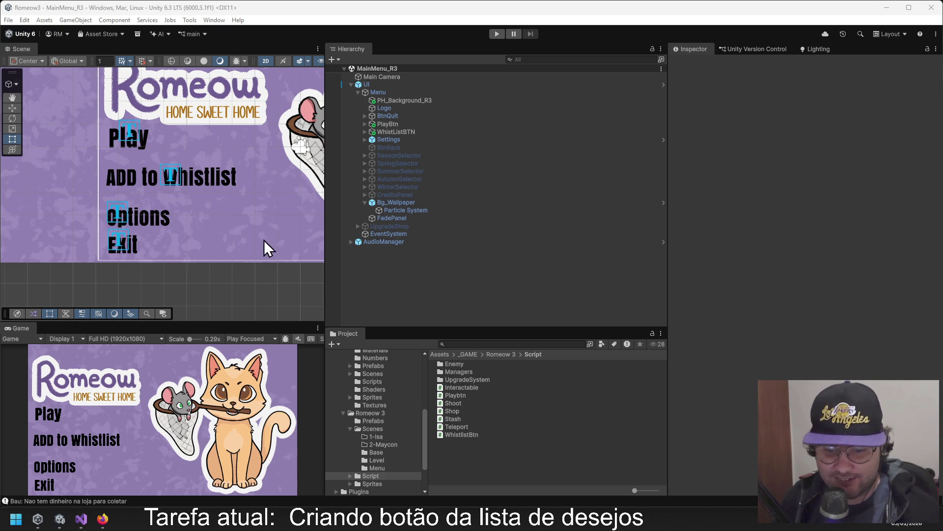
pyautogui.click(395, 132)
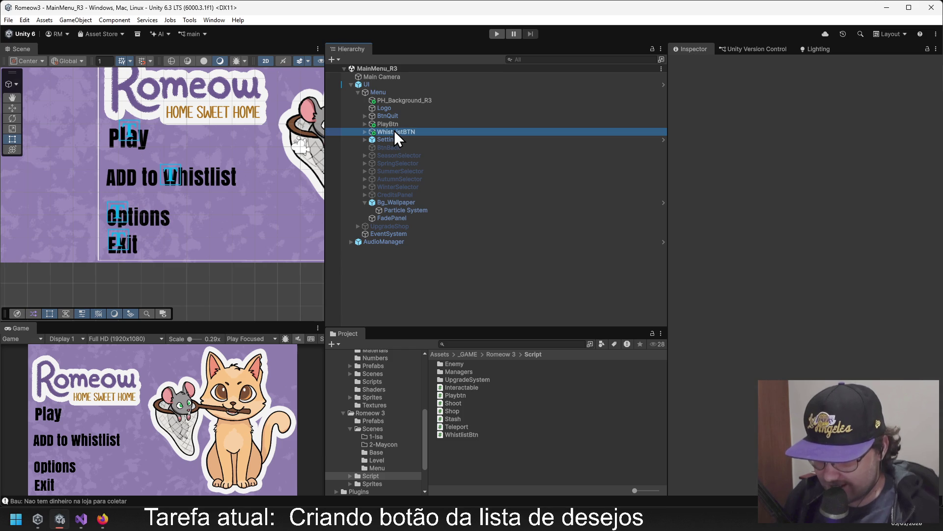
pyautogui.hotkey('alt', 'Tab')
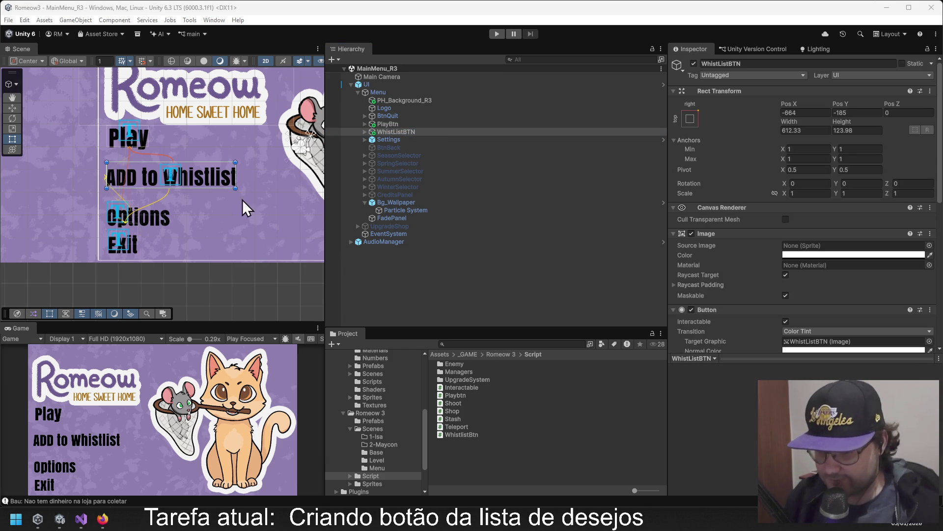
pyautogui.click(380, 133)
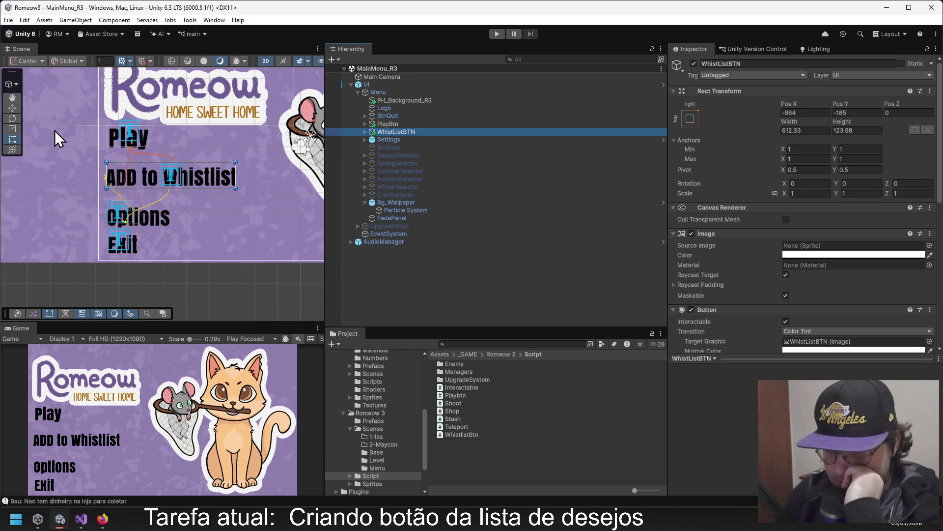
# Raise the ADD to Whistlist button slightly and place a duplicate just below it.
pyautogui.click(13, 108)
pyautogui.moveTo(170, 137); pyautogui.dragTo(170, 129)
pyautogui.click(399, 132)
pyautogui.hotkey('ctrl', 'd')
pyautogui.moveTo(169, 130); pyautogui.dragTo(175, 156)
# Rename the copy to FeedbackBTN and select its Text (TMP) child.
pyautogui.click(761, 63)
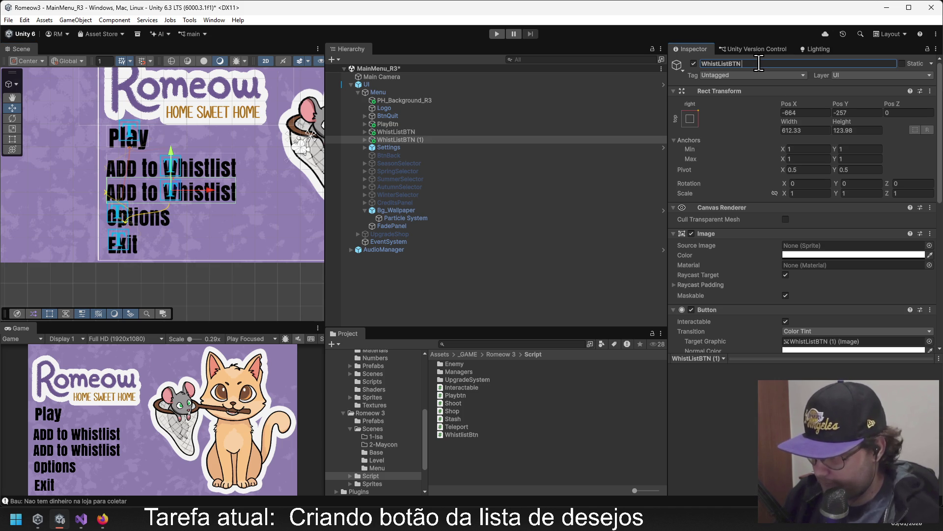
pyautogui.press('BackSpace')
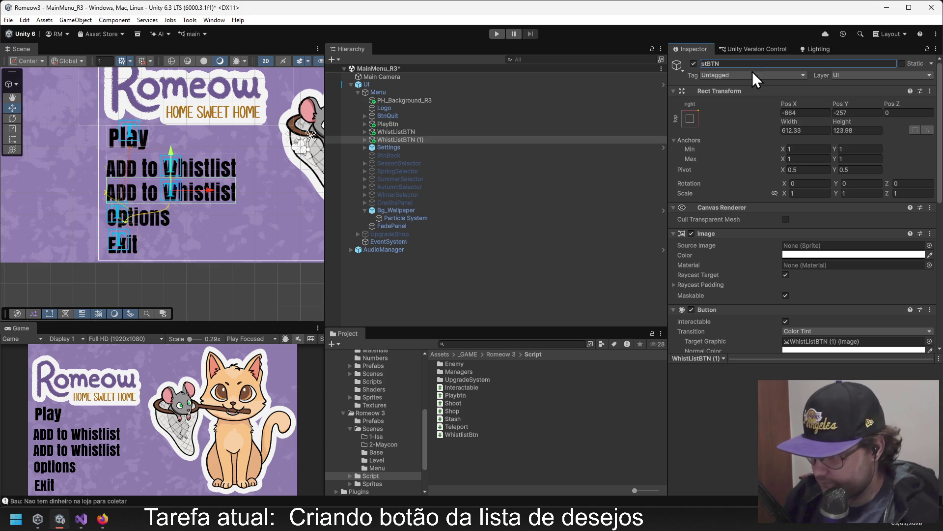
pyautogui.write('Feed')
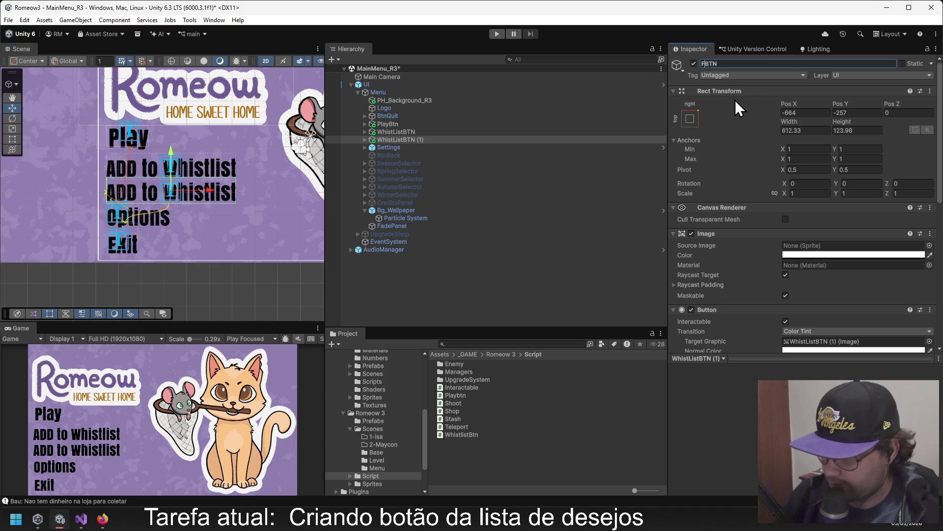
pyautogui.write('back')
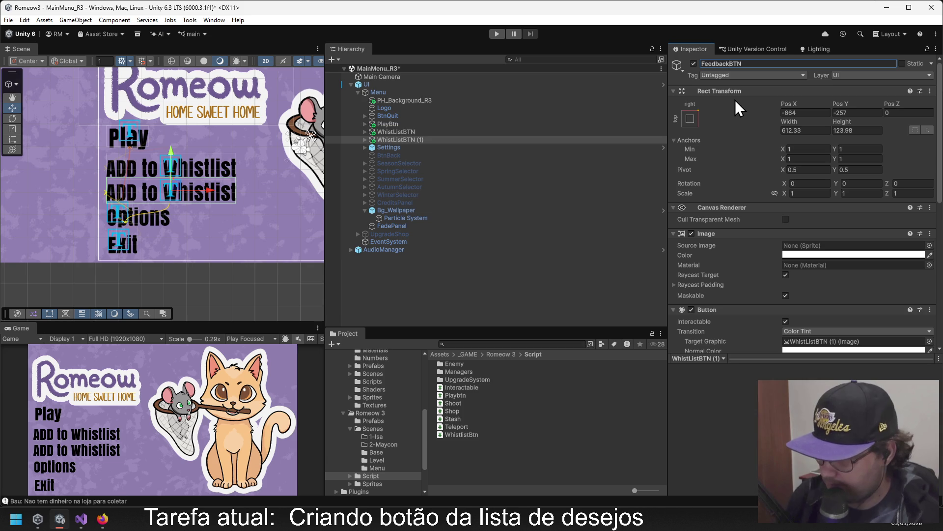
pyautogui.click(447, 283)
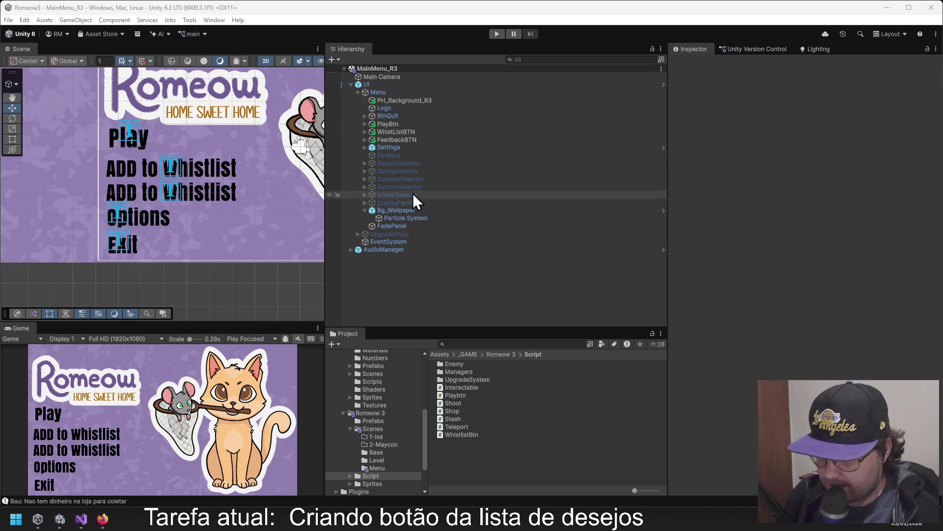
pyautogui.click(402, 140)
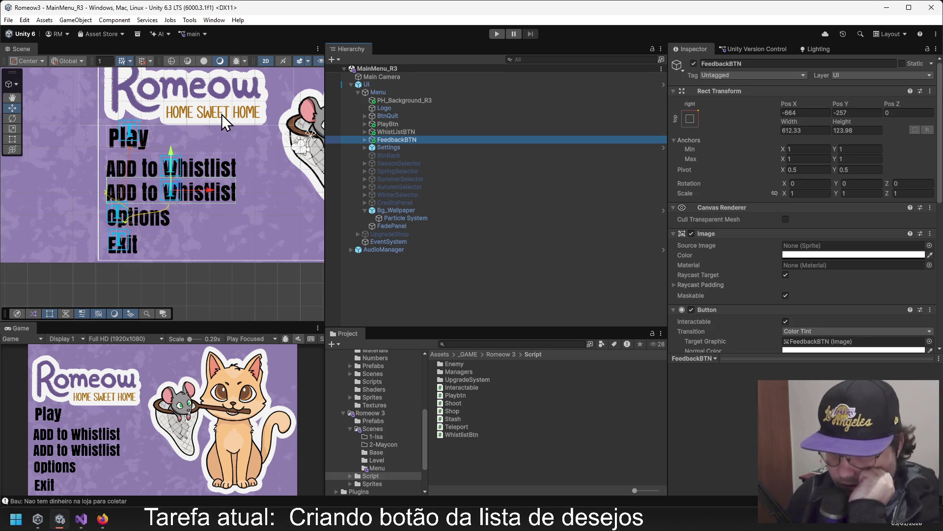
pyautogui.click(364, 140)
pyautogui.click(393, 148)
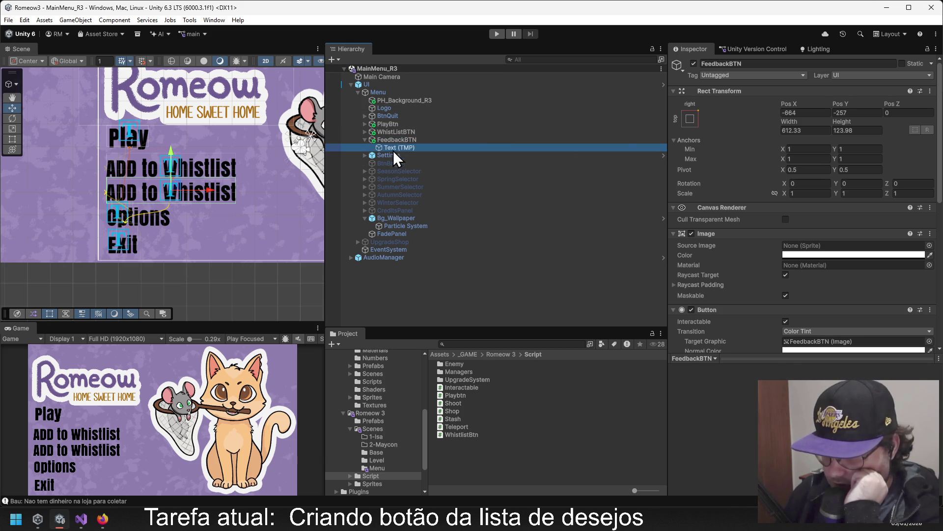
# Change the copied button's label text to Feedback.
pyautogui.click(732, 276)
pyautogui.write('Feedback')
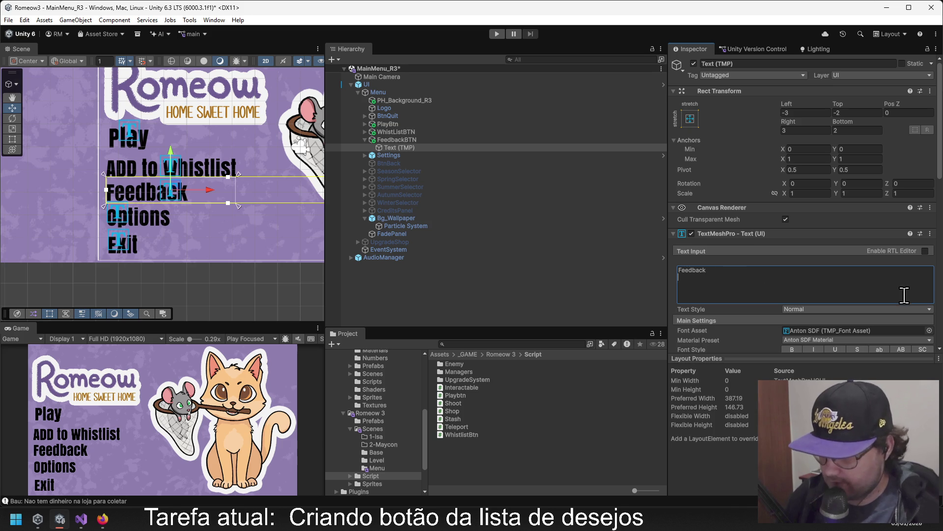
pyautogui.moveTo(221, 189)
pyautogui.mouseDown()
pyautogui.moveTo(249, 208)
pyautogui.moveTo(218, 189)
pyautogui.mouseUp()
pyautogui.scroll(-3, 211, 195)
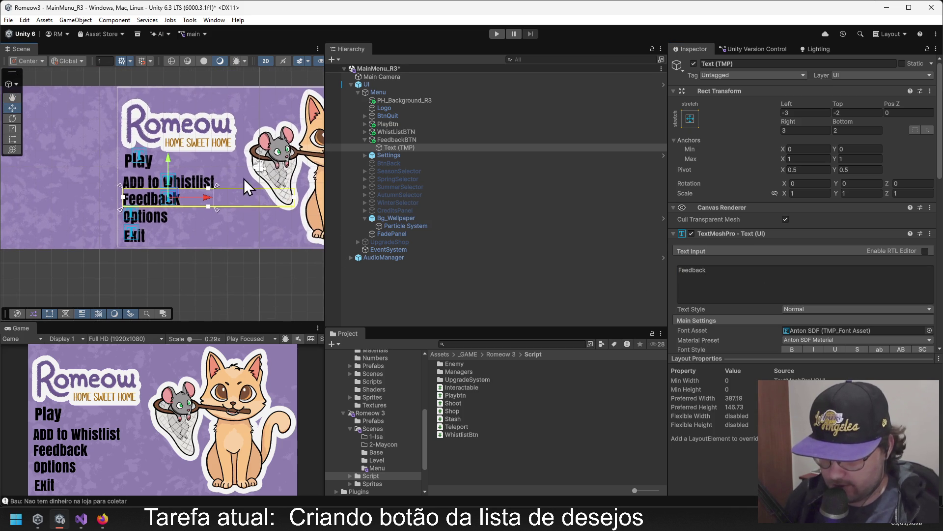
# Narrow the Feedback button with the Rect tool to 388.76 wide at Pos X -775.79.
pyautogui.click(397, 132)
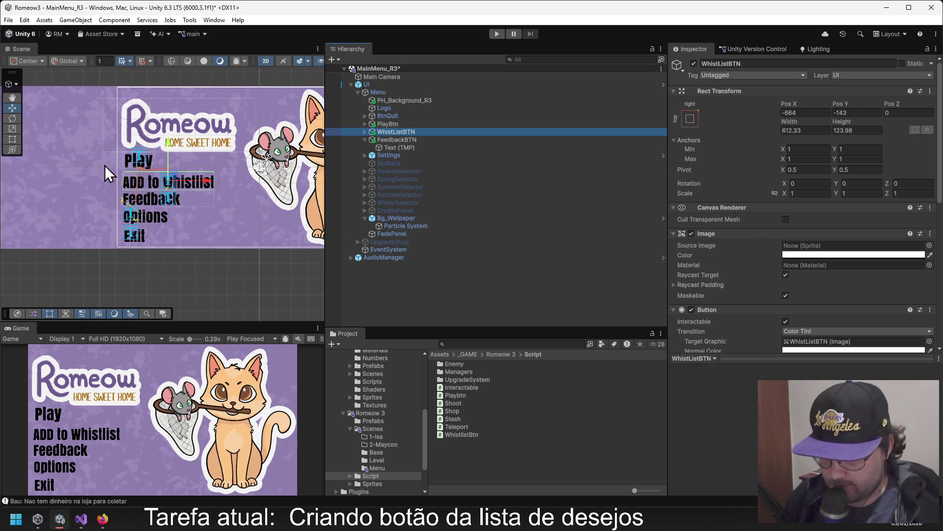
pyautogui.click(12, 140)
pyautogui.scroll(1, 312, 158)
pyautogui.click(391, 140)
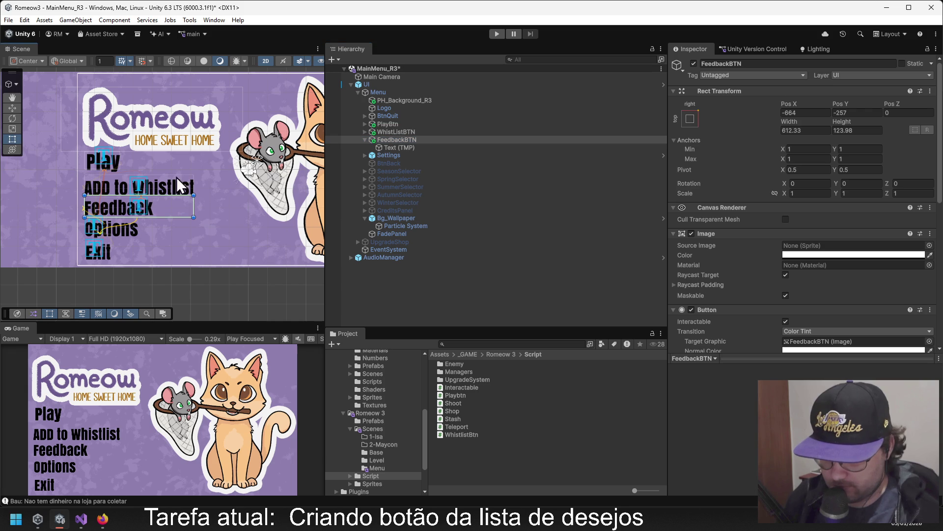
pyautogui.moveTo(192, 201); pyautogui.dragTo(154, 203)
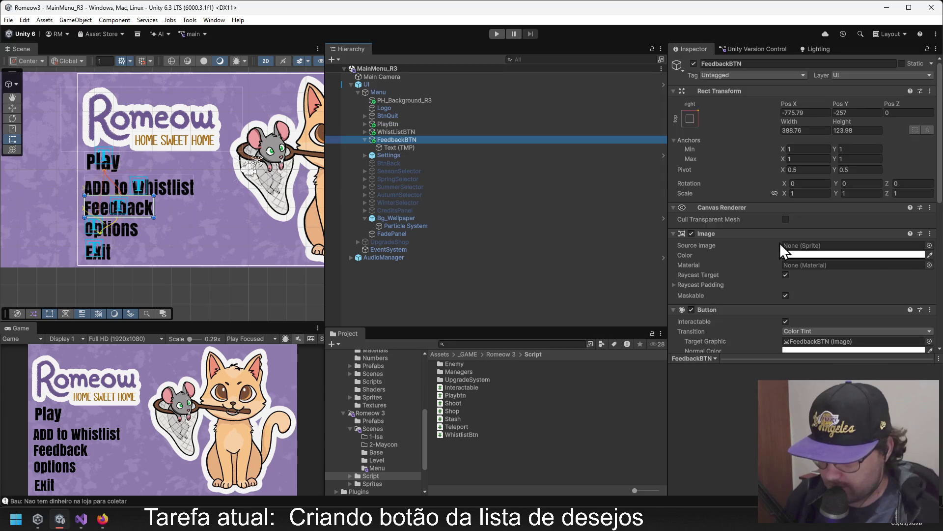
pyautogui.scroll(-4, 780, 242)
pyautogui.scroll(-3, 768, 260)
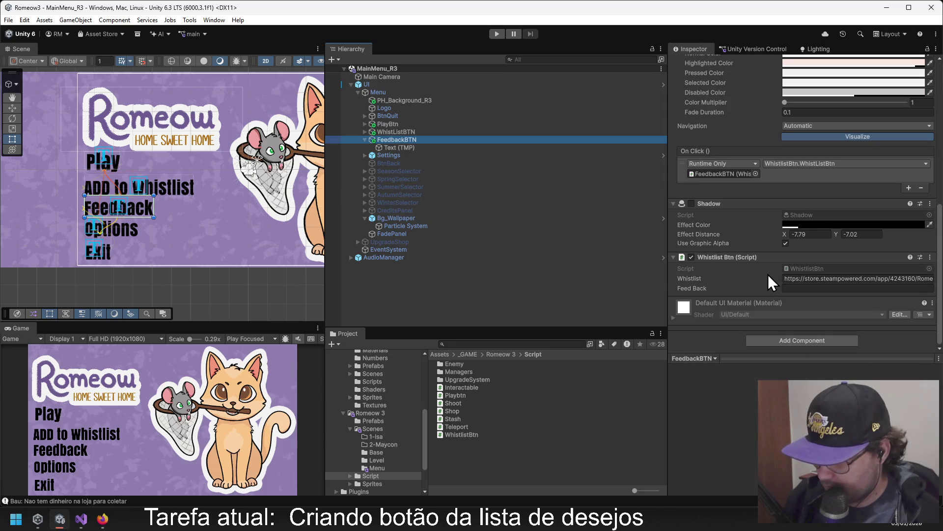
# Paste the YouTube feedback link into the Feed Back field and clear the Whistlist link.
pyautogui.click(794, 290)
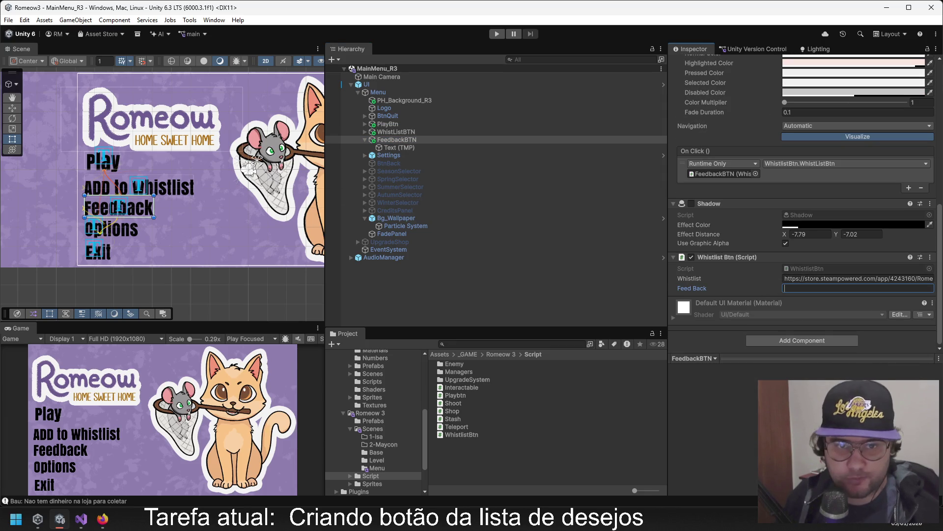
pyautogui.hotkey('alt', 'Tab')
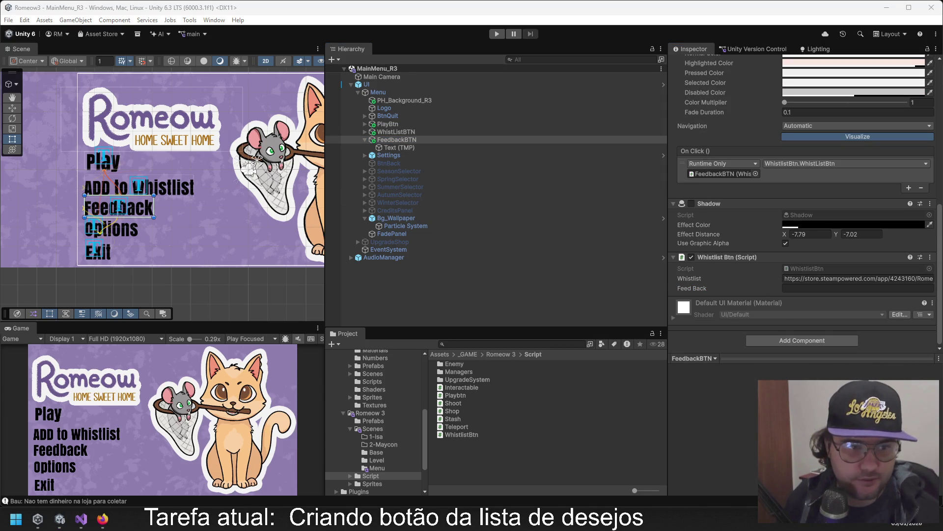
pyautogui.click(810, 288)
pyautogui.write('https://www.youtube.com/watch?v=dQw4w9WgXcQ')
pyautogui.click(802, 278)
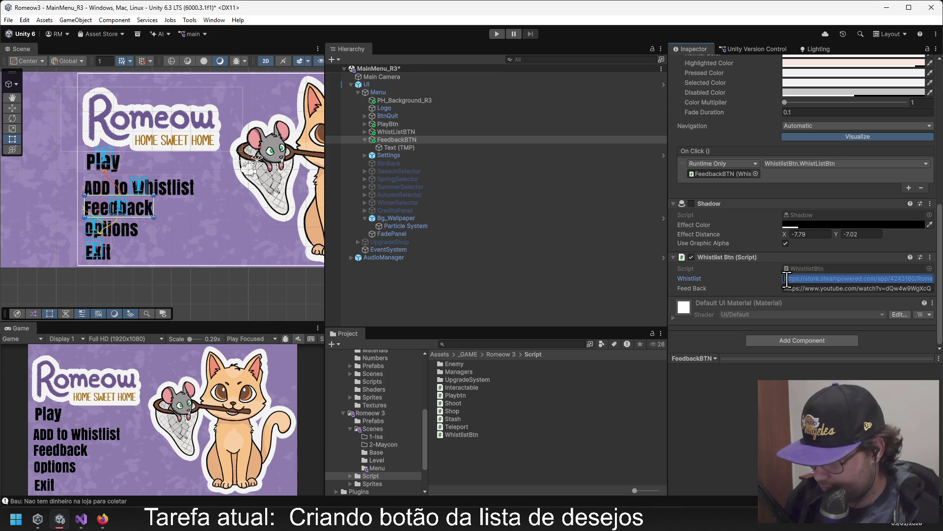
pyautogui.press('Delete')
# Make FeedbackBTN's On Click call WhistlistBtn.FeedbackBtn, then save the scene.
pyautogui.click(416, 140)
pyautogui.scroll(3, 777, 209)
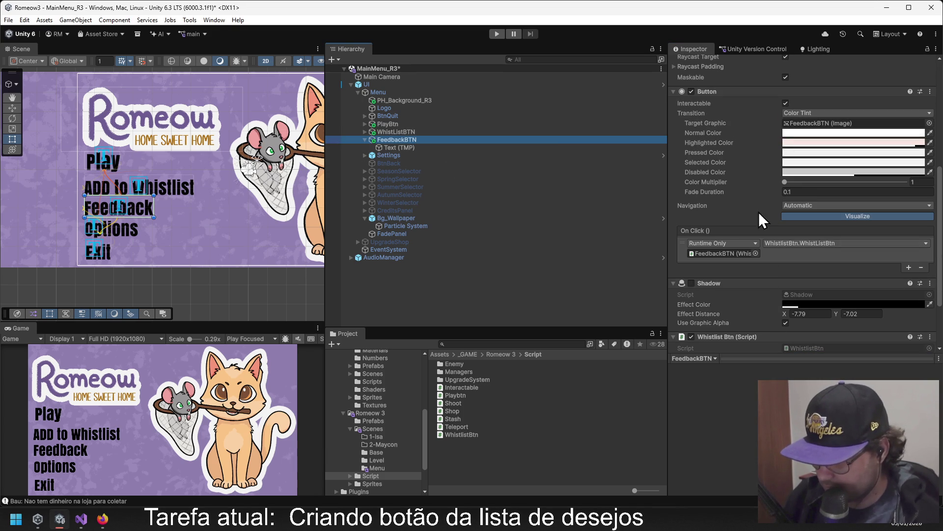
pyautogui.click(779, 243)
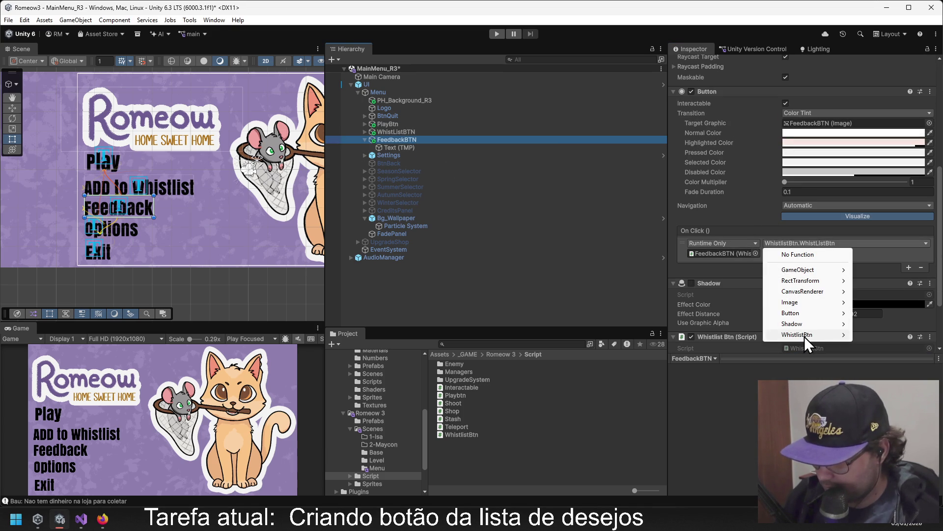
pyautogui.moveTo(803, 334)
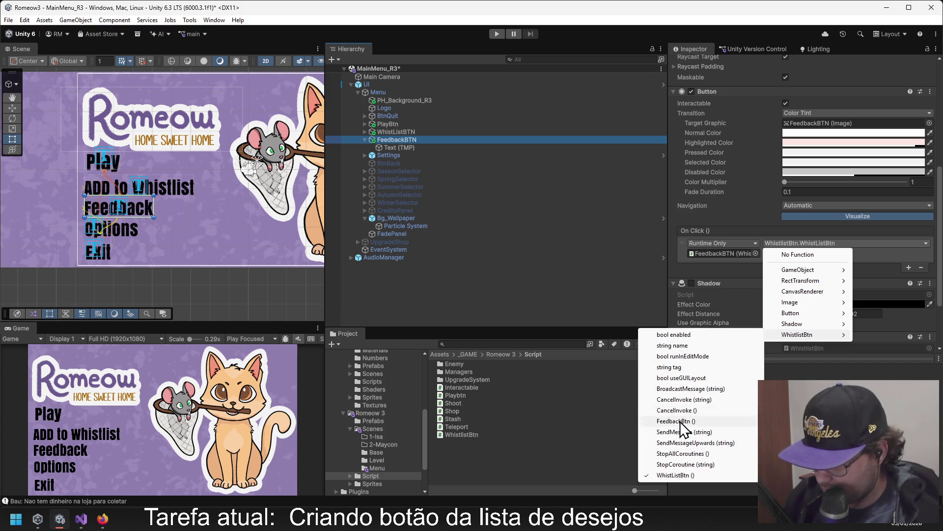
pyautogui.click(680, 420)
pyautogui.scroll(-1, 735, 265)
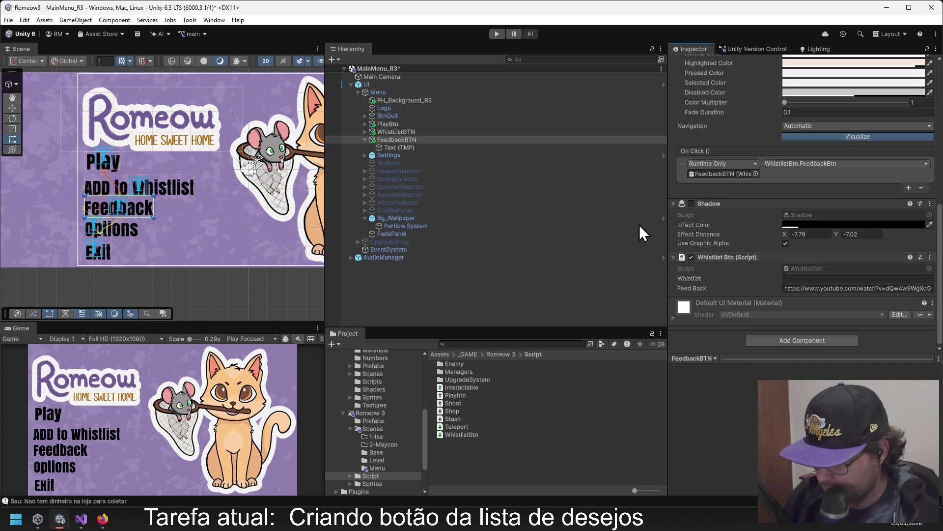
pyautogui.hotkey('ctrl', 's')
pyautogui.click(379, 281)
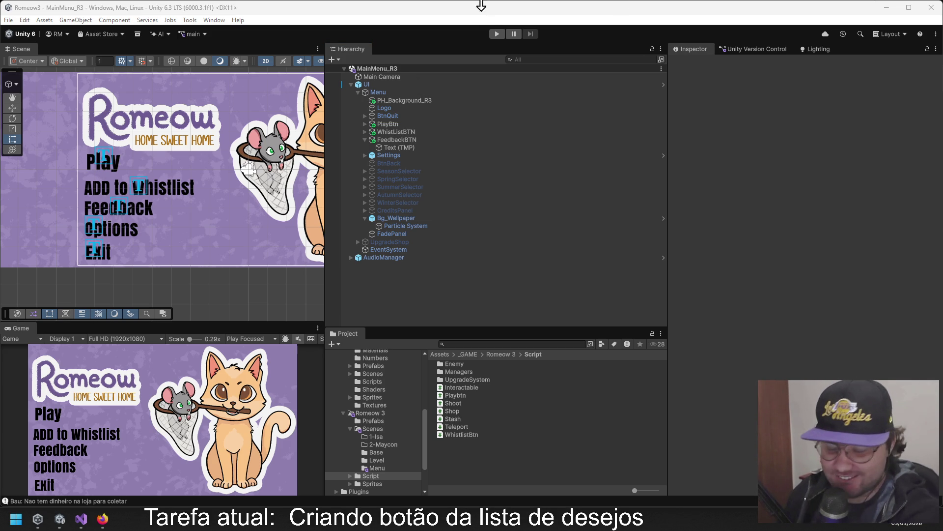
# Play the menu maximized, click Feedback to confirm the YouTube video opens, then stop playing.
pyautogui.click(496, 34)
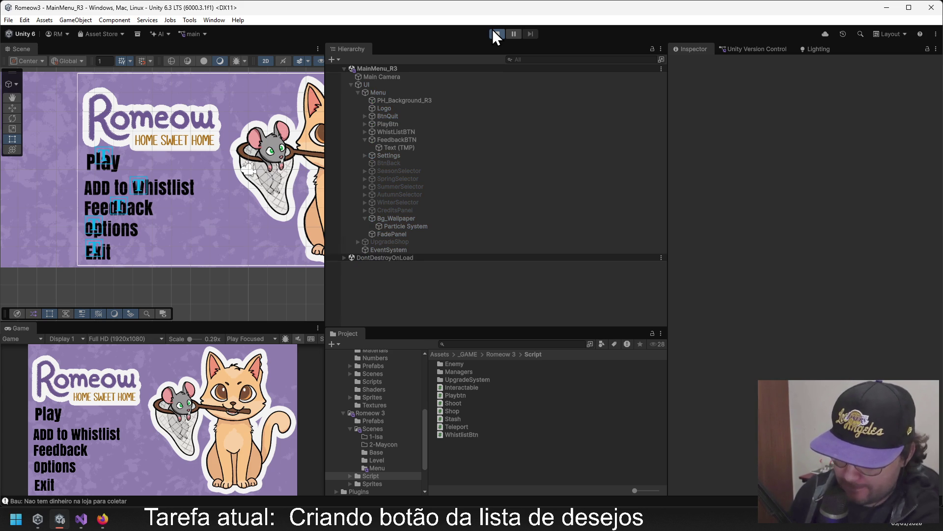
pyautogui.click(318, 327)
pyautogui.click(337, 371)
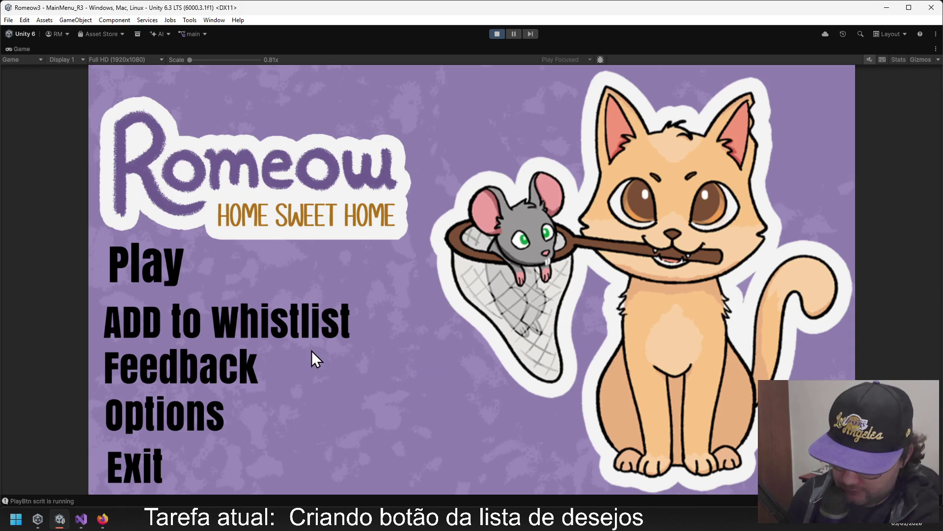
pyautogui.click(149, 375)
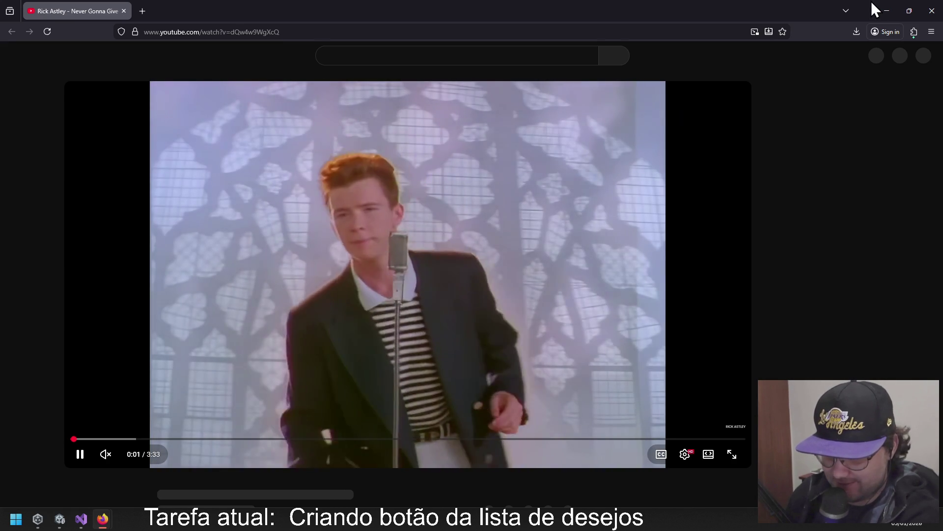
pyautogui.hotkey('alt', 'Tab')
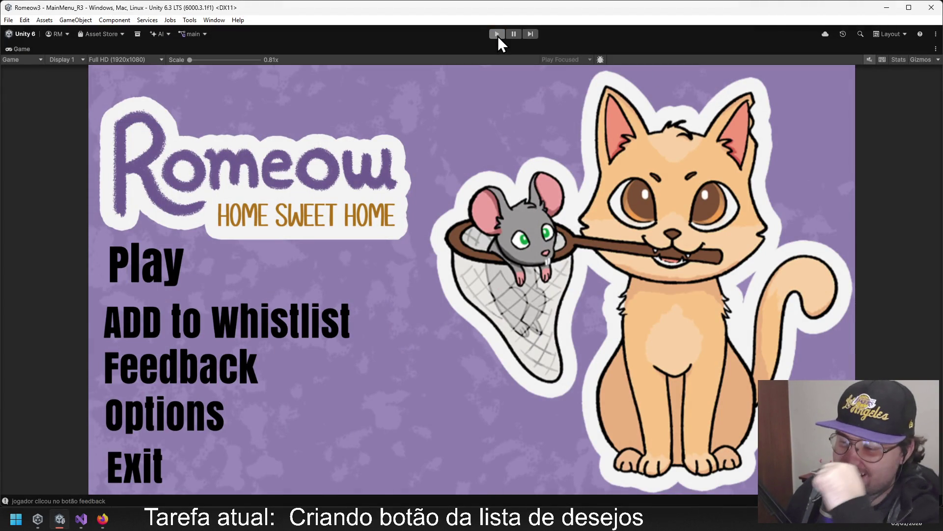
pyautogui.click(498, 35)
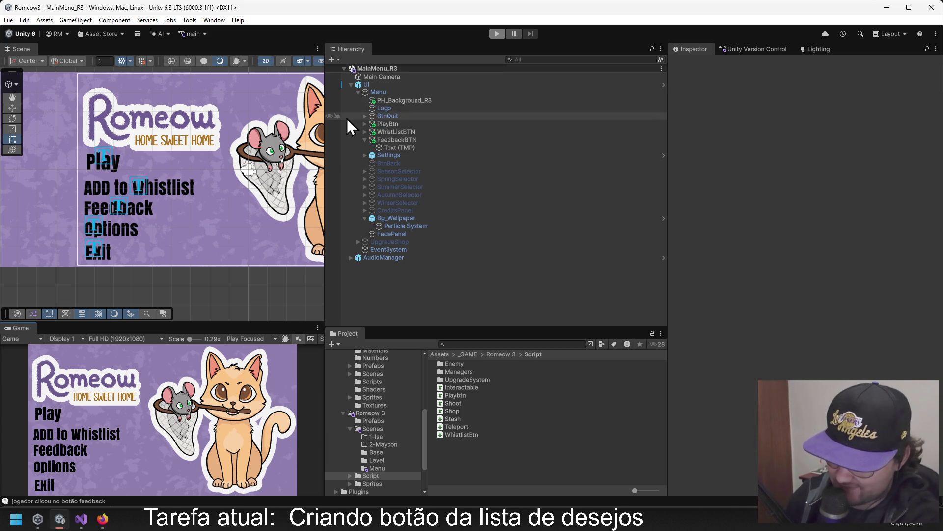
# Check in the pending MainMenu_R3 scene changes as Changeset 80.
pyautogui.click(392, 84)
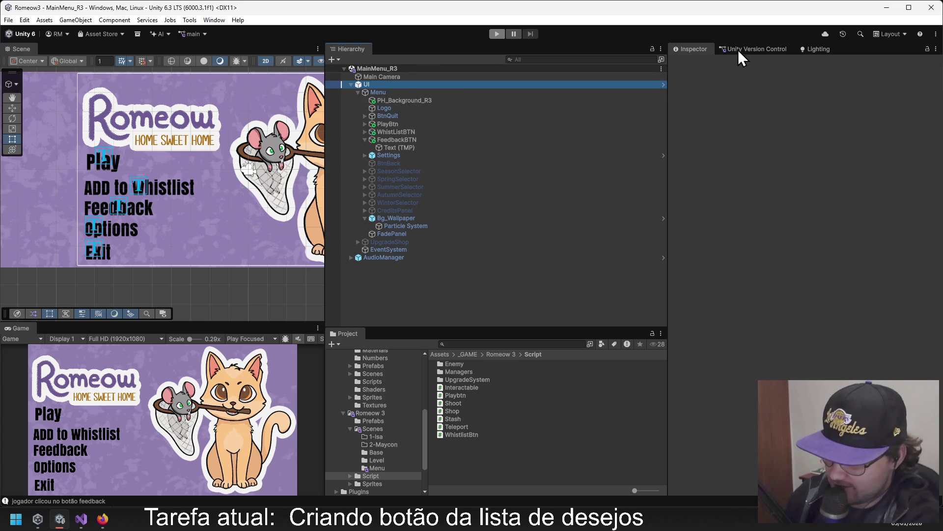
pyautogui.click(737, 49)
pyautogui.click(909, 448)
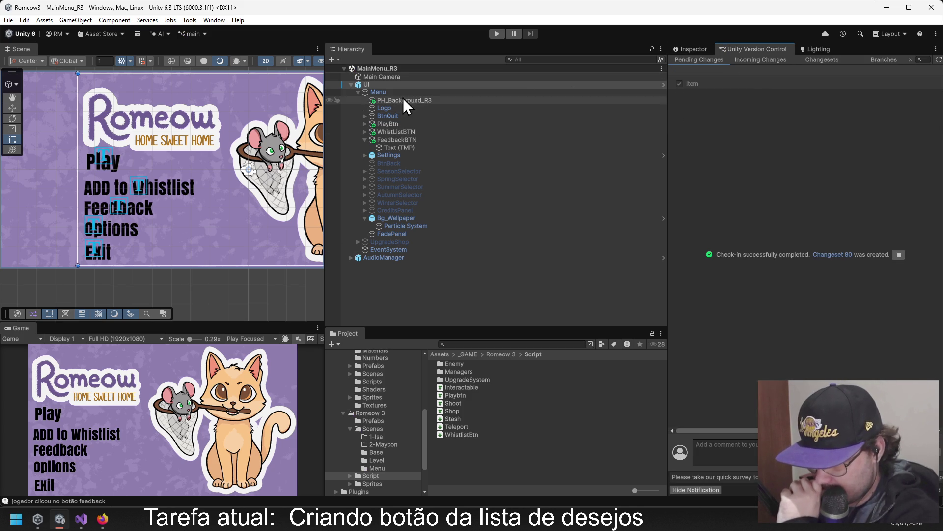
# Collapse and select the UI object, and show the Assets root in the Project window.
pyautogui.click(393, 285)
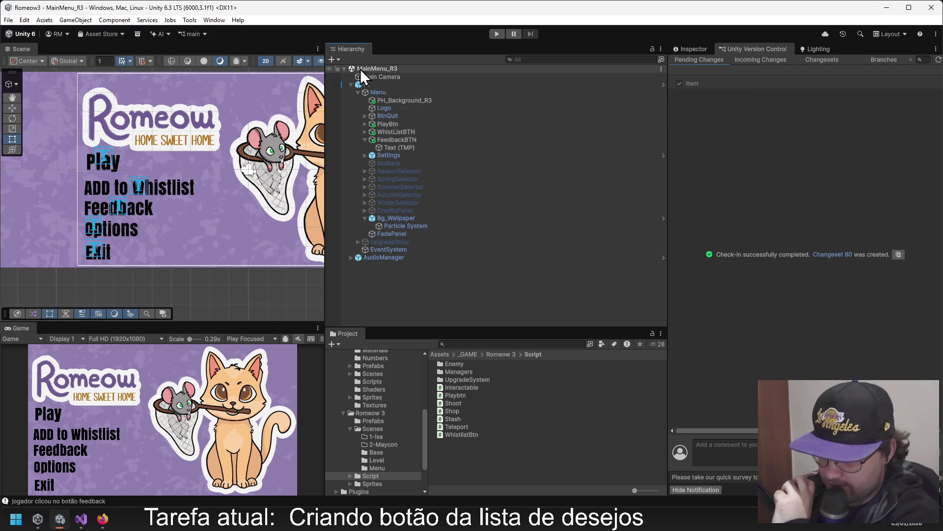
pyautogui.click(351, 84)
pyautogui.click(370, 84)
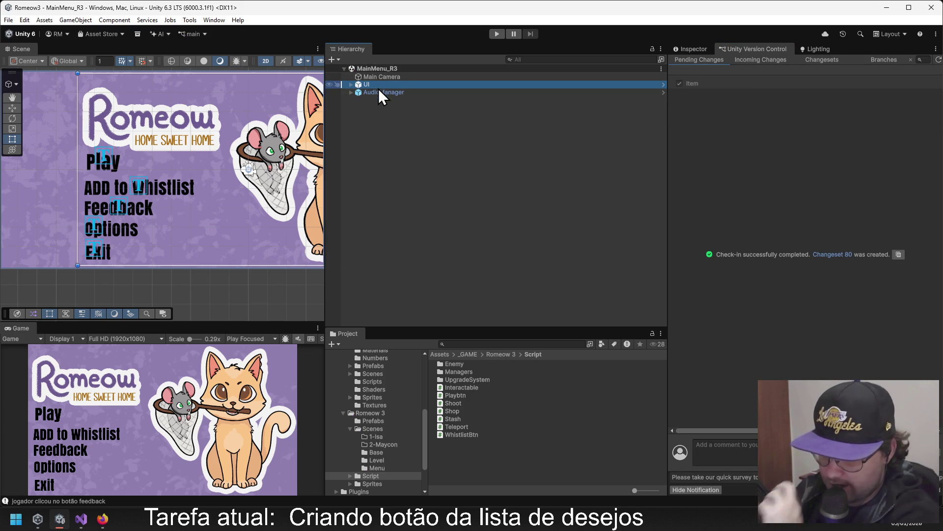
pyautogui.click(442, 354)
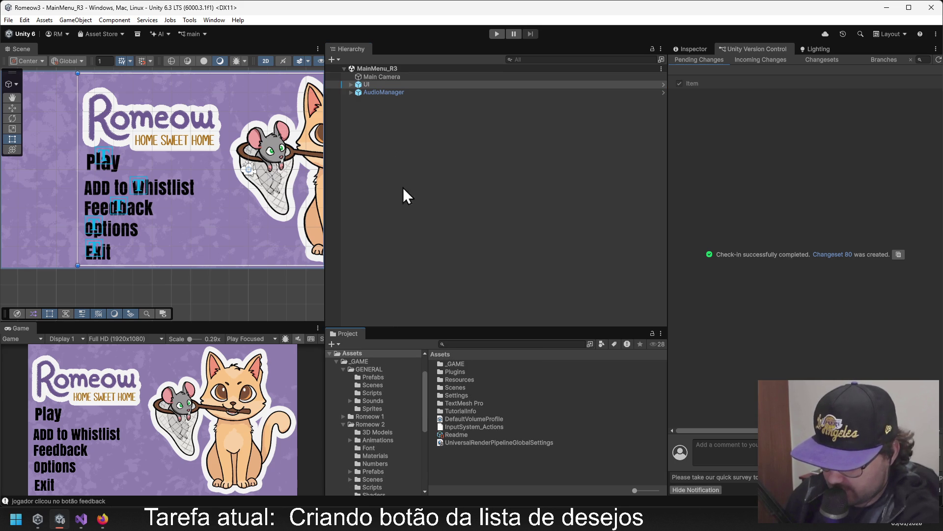
# Drag the UI object into _GAME/Romeow 3/Prefabs as an Original Prefab.
pyautogui.click(693, 48)
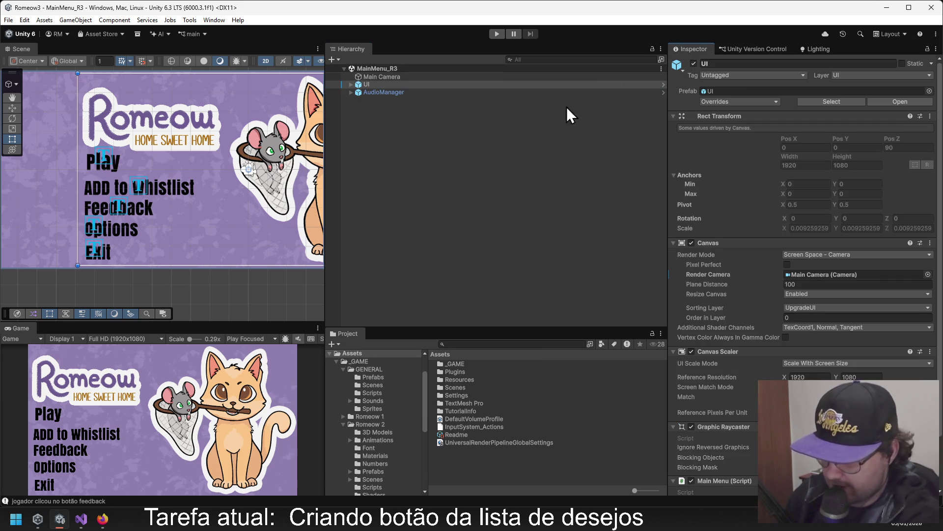
pyautogui.doubleClick(457, 365)
pyautogui.click(464, 389)
pyautogui.doubleClick(464, 389)
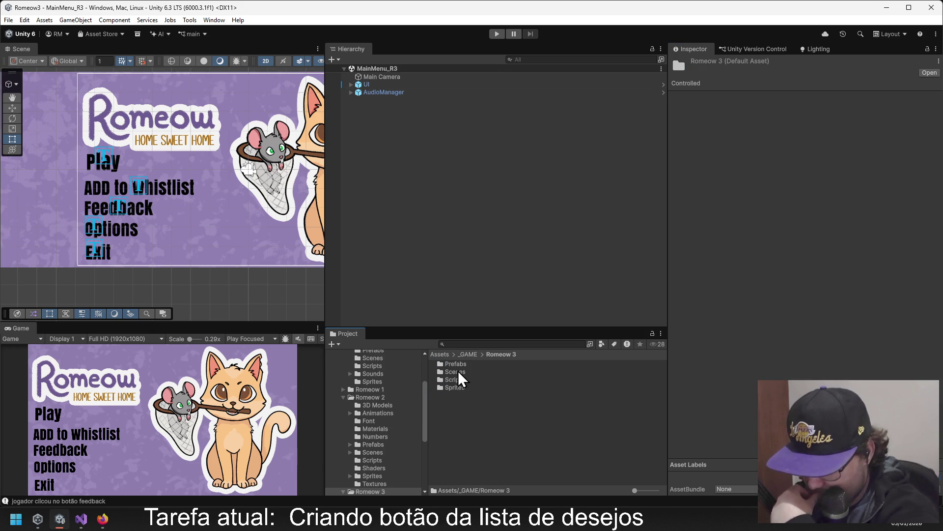
pyautogui.doubleClick(457, 372)
pyautogui.moveTo(361, 87)
pyautogui.mouseDown()
pyautogui.moveTo(445, 251)
pyautogui.moveTo(470, 456)
pyautogui.mouseUp()
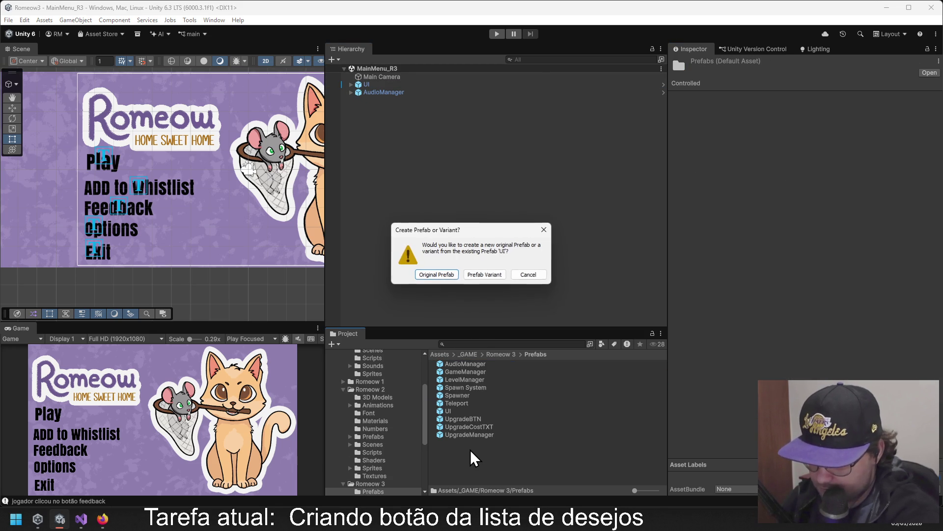
pyautogui.click(439, 275)
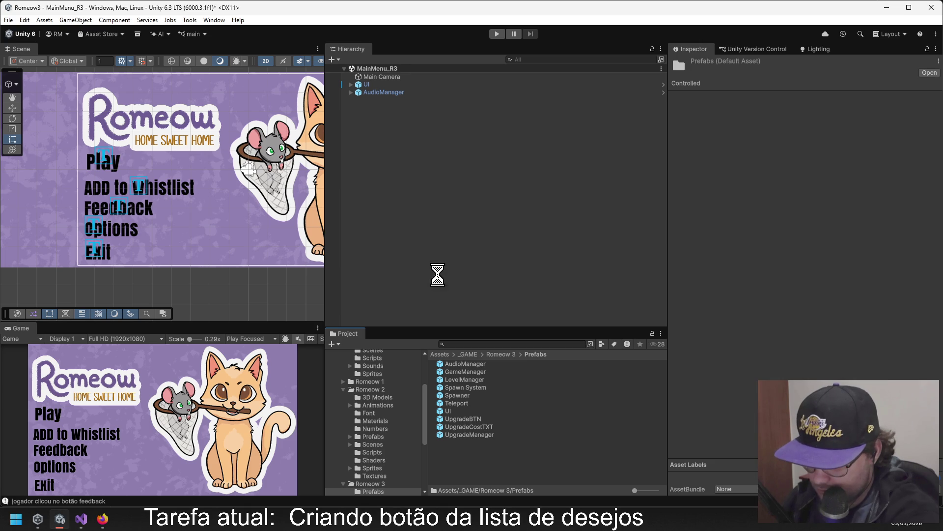
# Rename the new UI 1 prefab to R3_UI.
pyautogui.click(426, 155)
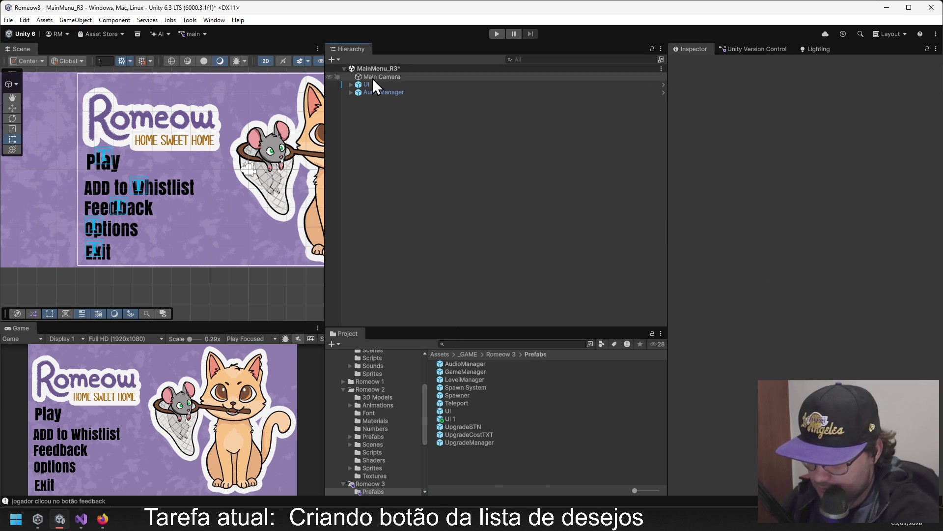
pyautogui.click(455, 413)
pyautogui.click(453, 418)
pyautogui.rightClick(450, 419)
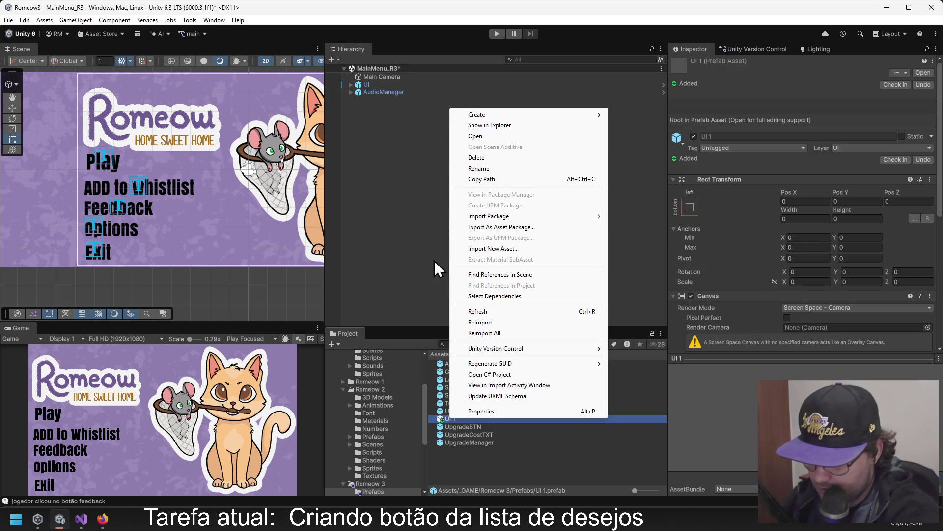
pyautogui.click(473, 168)
pyautogui.write('R3_UI')
pyautogui.press('Return')
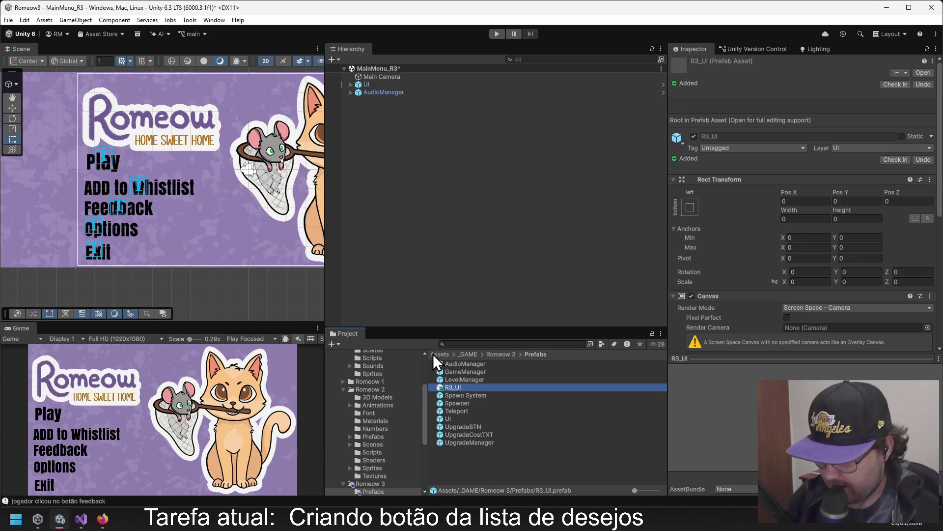
pyautogui.click(373, 84)
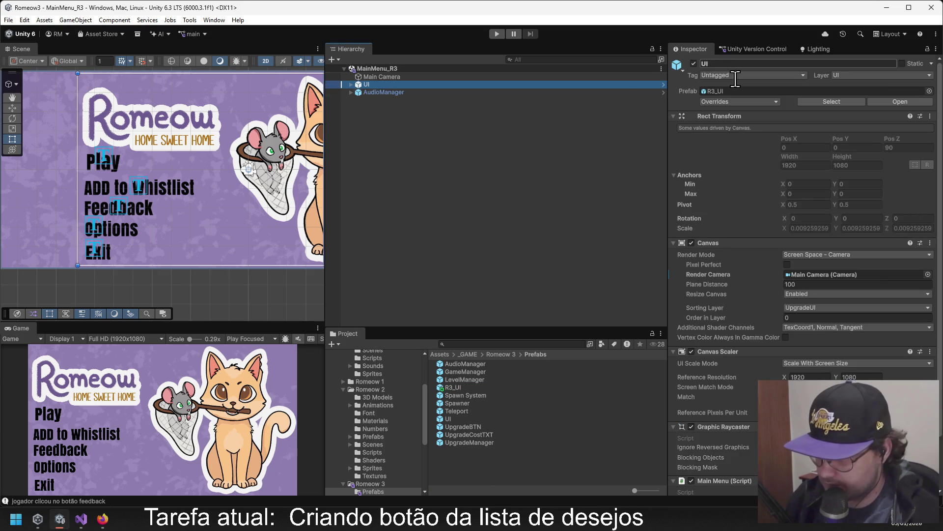
pyautogui.click(352, 85)
pyautogui.click(352, 84)
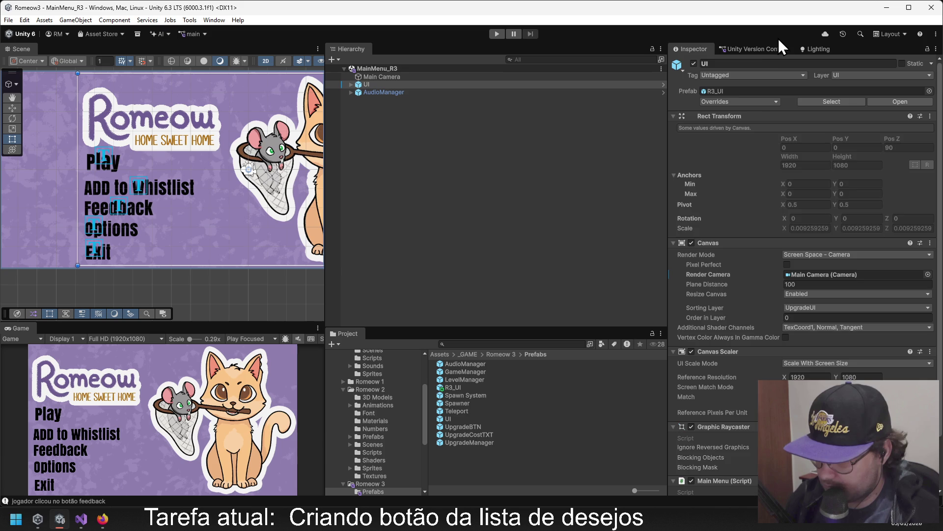
# Check in the MainMenu_R3 scene and new R3_UI prefab as Changeset 81.
pyautogui.click(779, 48)
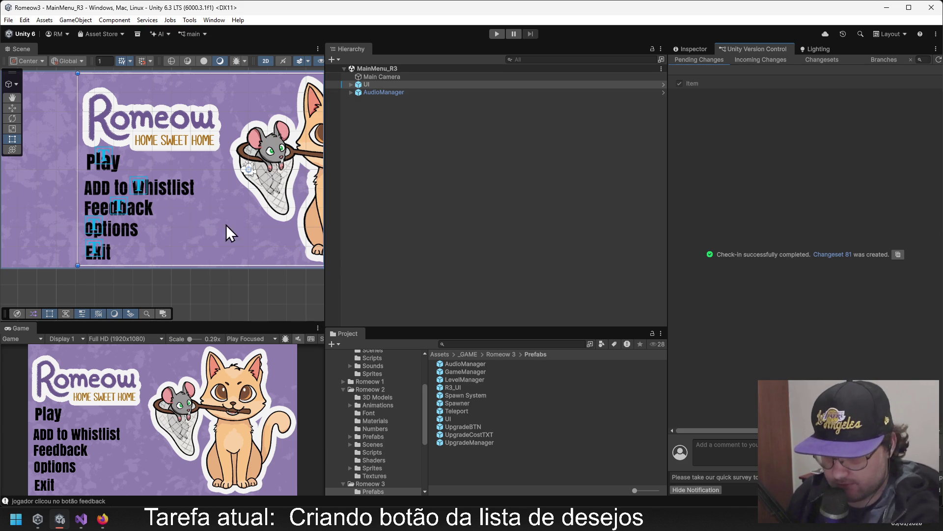
pyautogui.scroll(-1, 163, 222)
pyautogui.moveTo(172, 224)
pyautogui.mouseDown()
pyautogui.moveTo(143, 228)
pyautogui.moveTo(161, 221)
pyautogui.mouseUp()
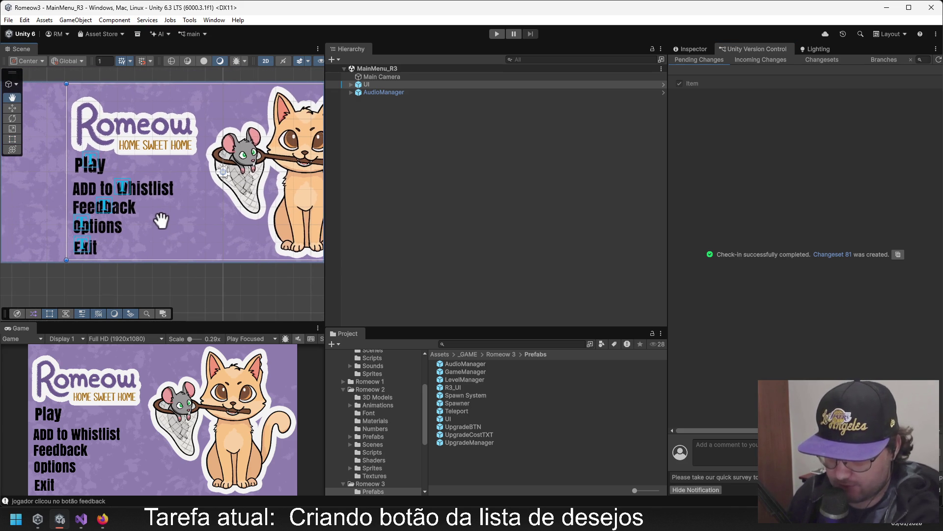
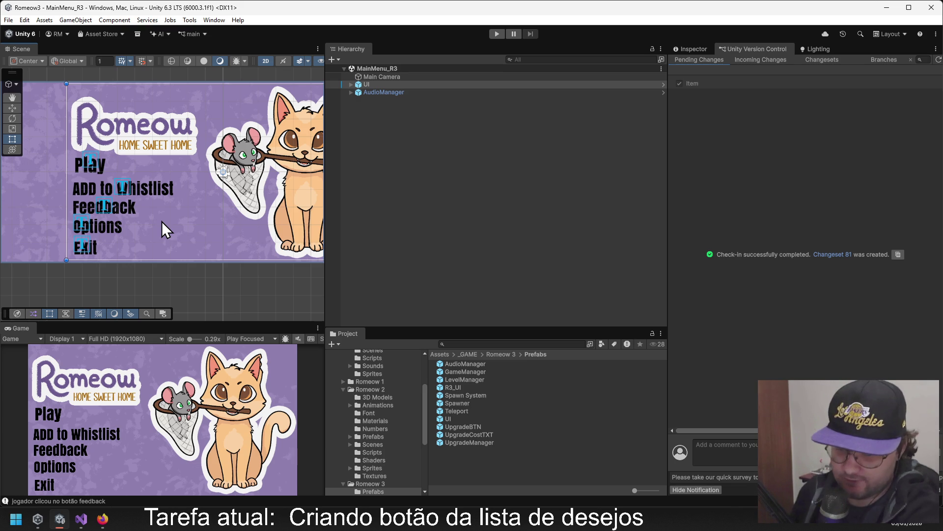
# View the UI canvas in the Inspector, glance at version control, then browse the Project to _GAME.
pyautogui.click(697, 47)
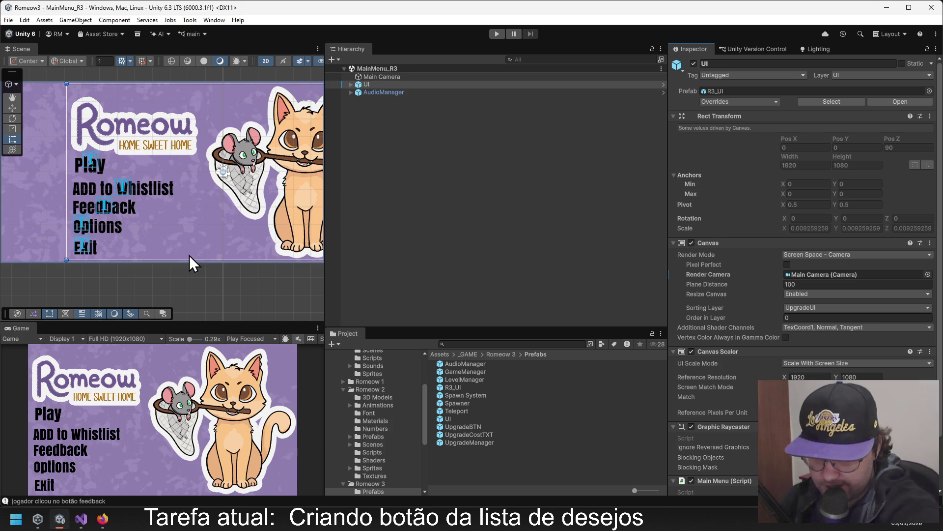
pyautogui.click(743, 51)
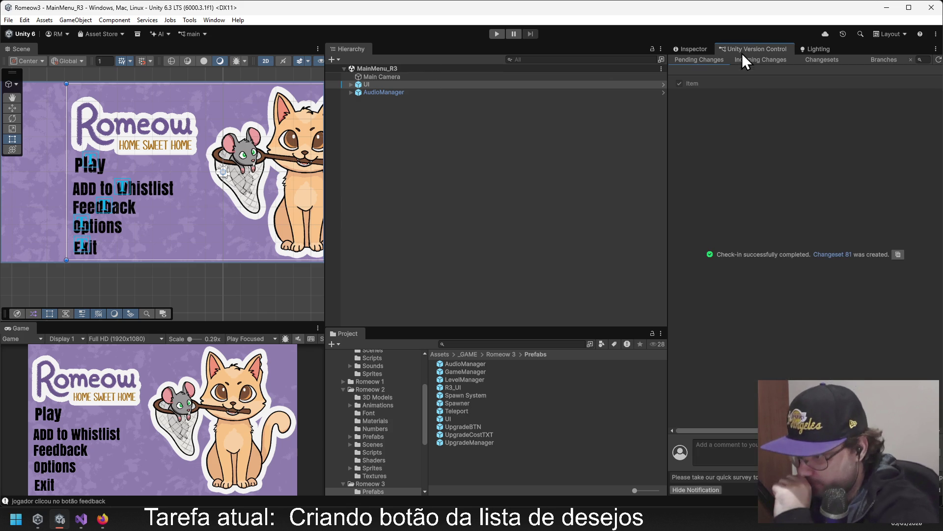
pyautogui.click(690, 48)
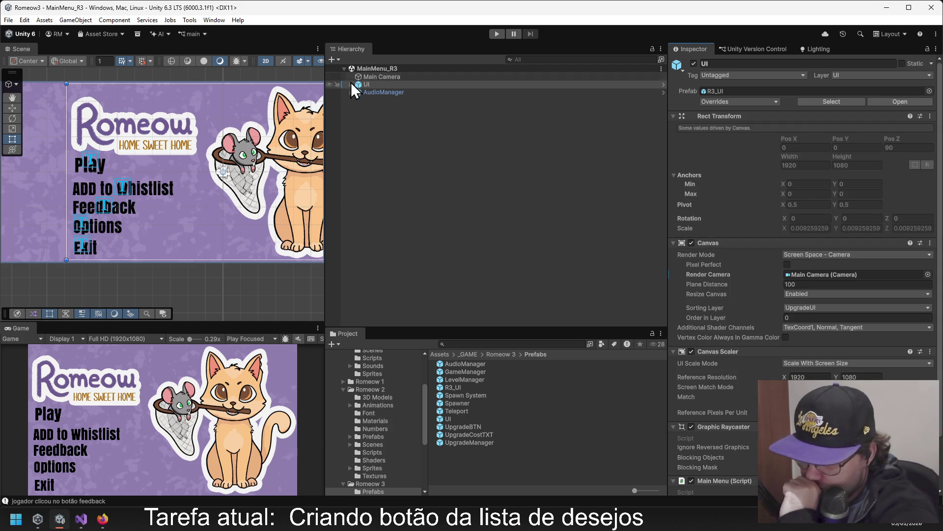
pyautogui.click(492, 357)
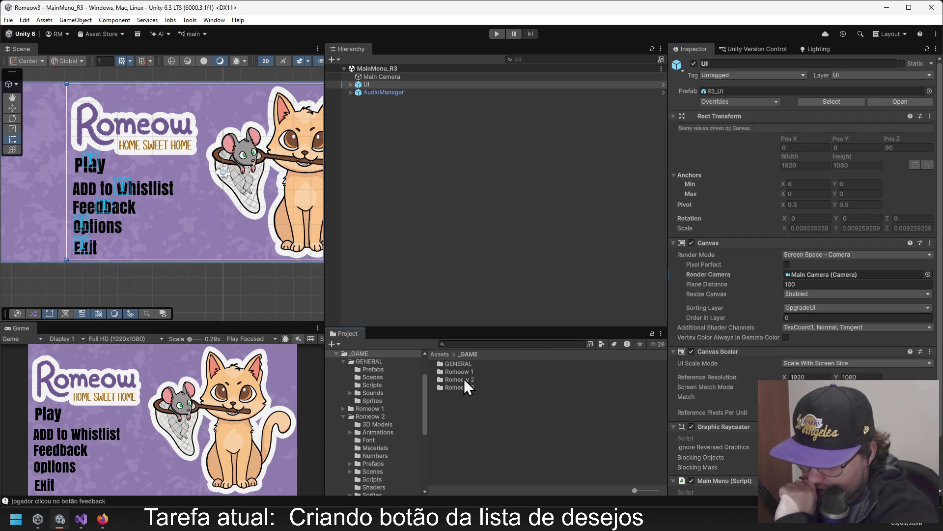
# Navigate to Scenes > Base and open the Base_R3 scene.
pyautogui.doubleClick(461, 379)
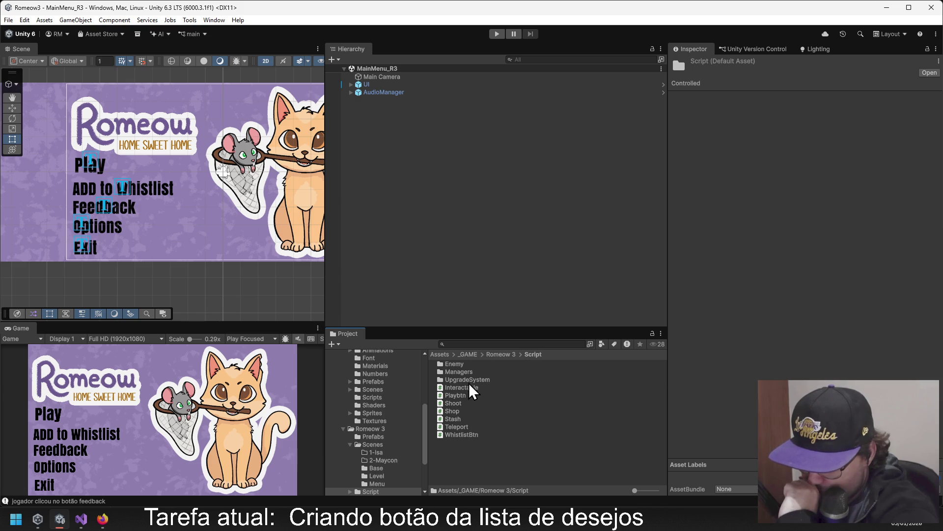
pyautogui.click(487, 354)
pyautogui.doubleClick(461, 372)
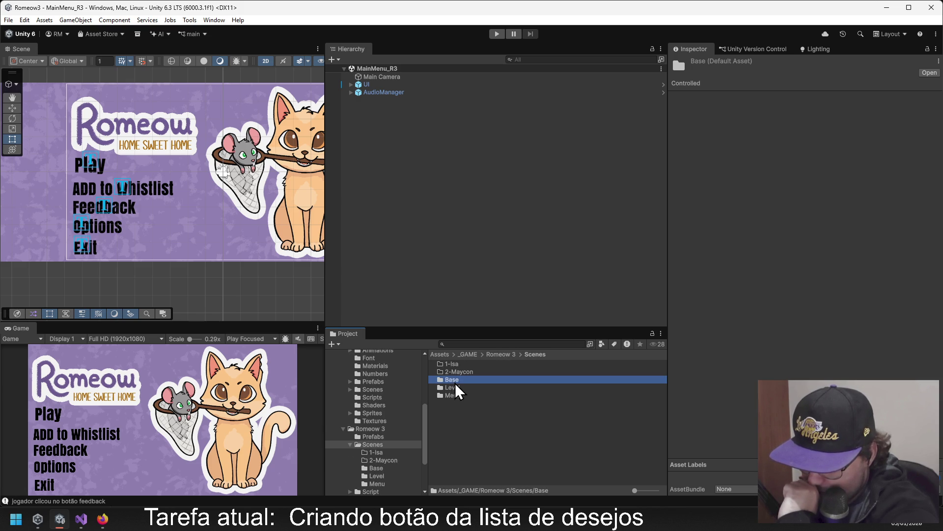
pyautogui.doubleClick(455, 382)
pyautogui.doubleClick(457, 365)
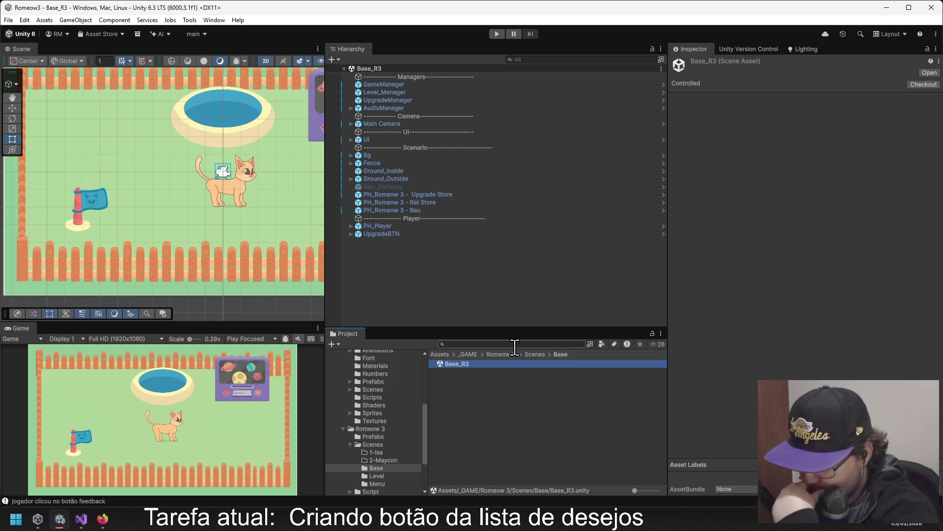
# Browse the Romeow 3 Sprites and Script folders.
pyautogui.click(505, 354)
pyautogui.click(462, 388)
pyautogui.doubleClick(462, 387)
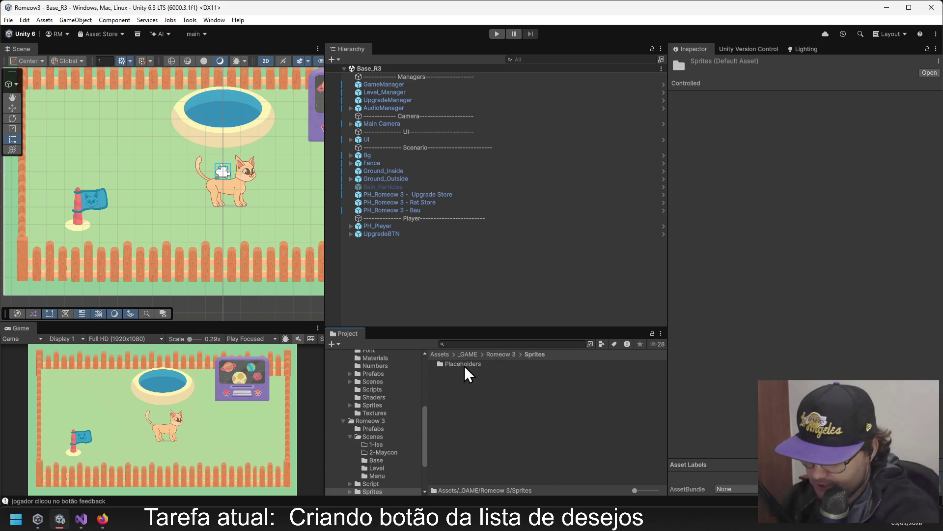
pyautogui.click(499, 355)
pyautogui.doubleClick(457, 379)
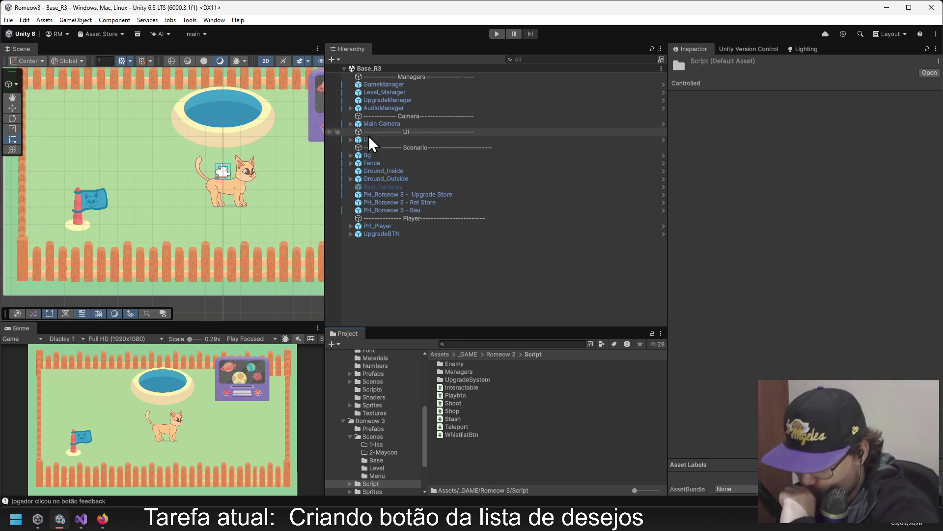
# Open the MainMenu_R3 scene from the Scenes > Menu folder.
pyautogui.click(500, 355)
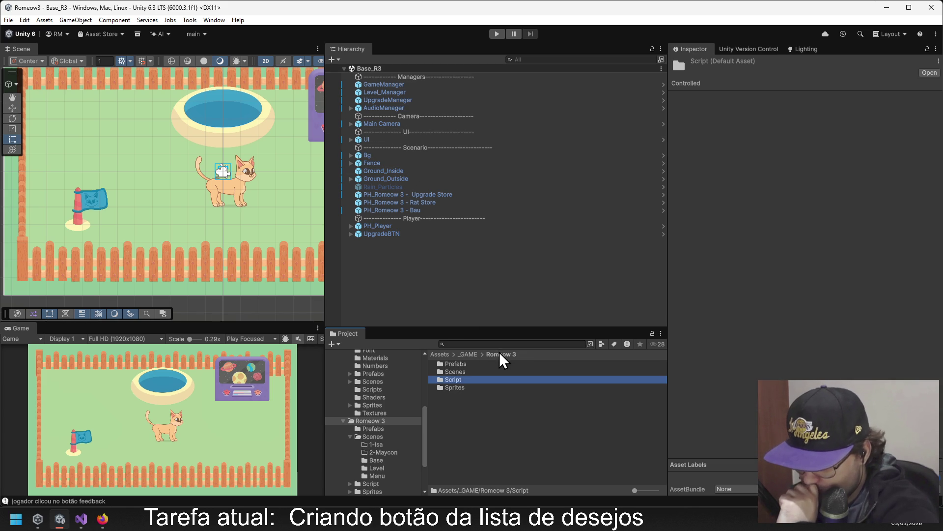
pyautogui.click(450, 372)
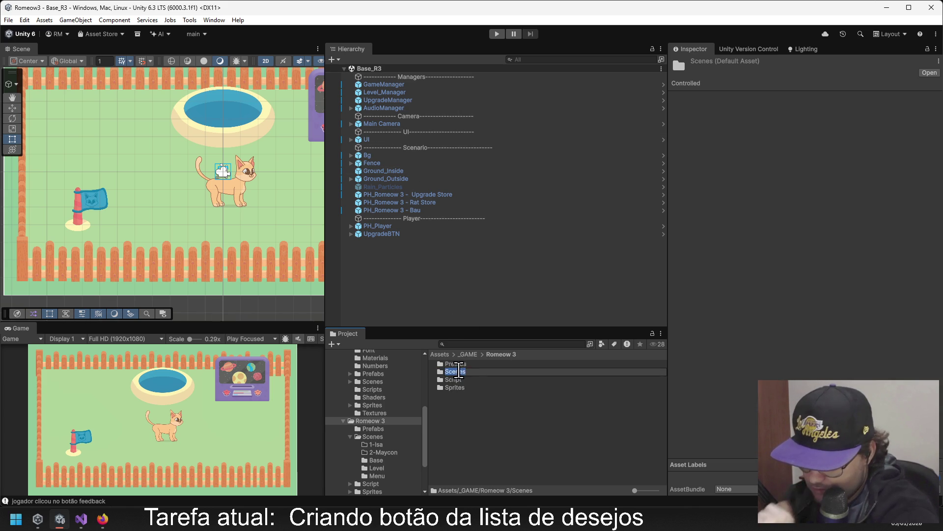
pyautogui.doubleClick(459, 374)
pyautogui.click(454, 396)
pyautogui.doubleClick(455, 396)
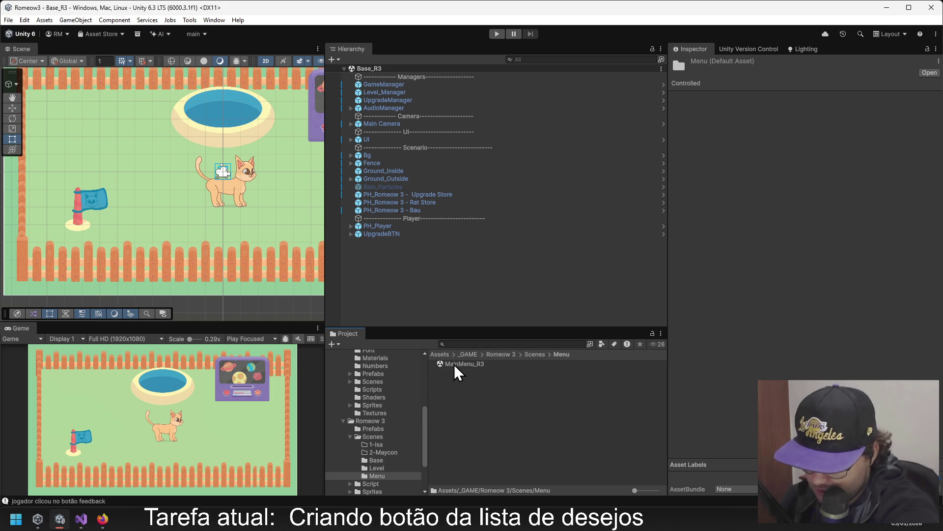
pyautogui.doubleClick(459, 365)
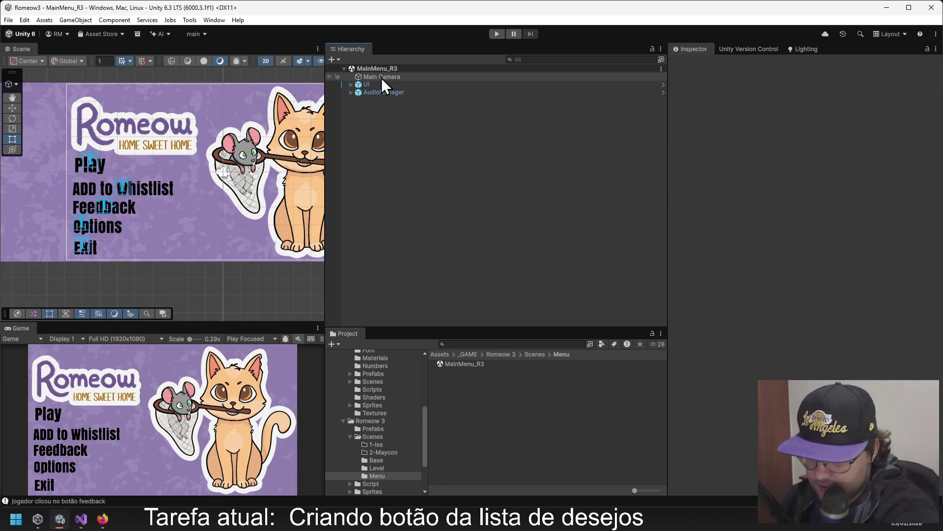
# Expand UI > Menu in the Hierarchy, inspect the Logo image, and return to Romeow 3 > Scenes.
pyautogui.scroll(-1, 265, 175)
pyautogui.click(351, 85)
pyautogui.click(359, 92)
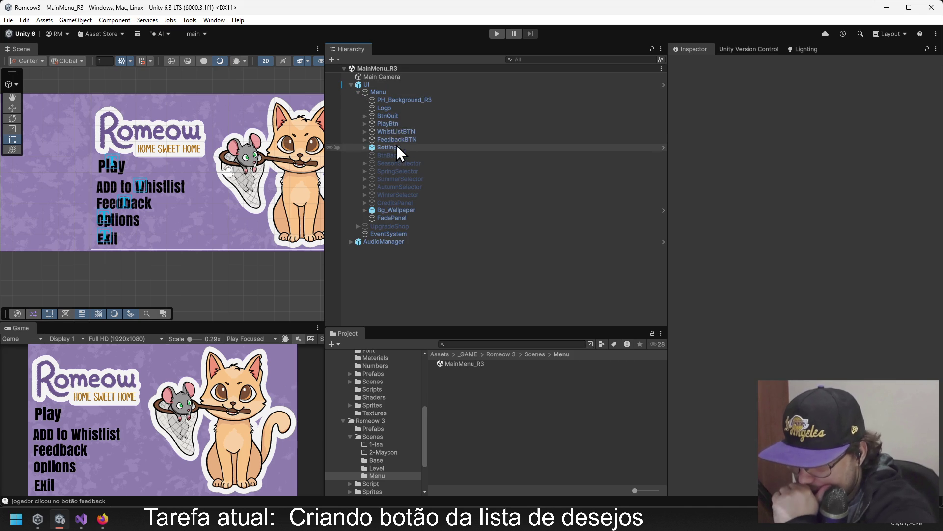
pyautogui.click(393, 108)
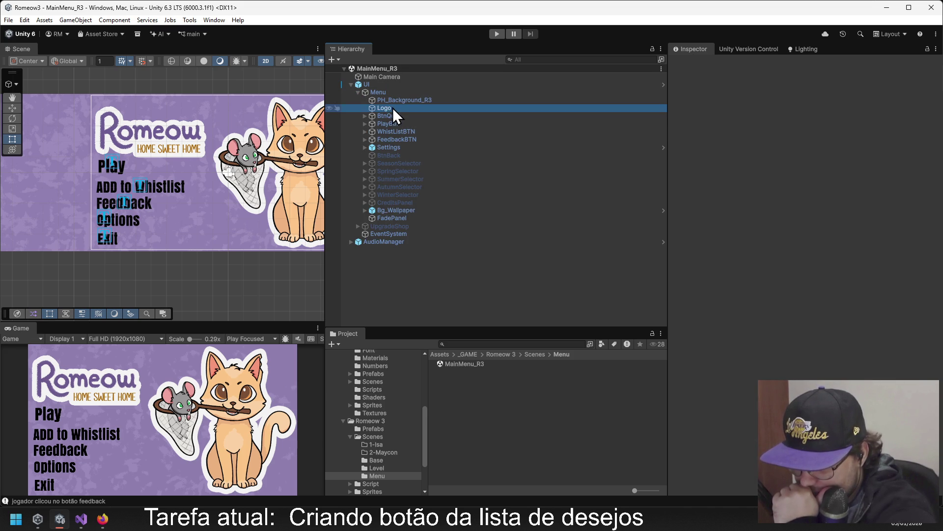
pyautogui.click(396, 99)
pyautogui.click(387, 108)
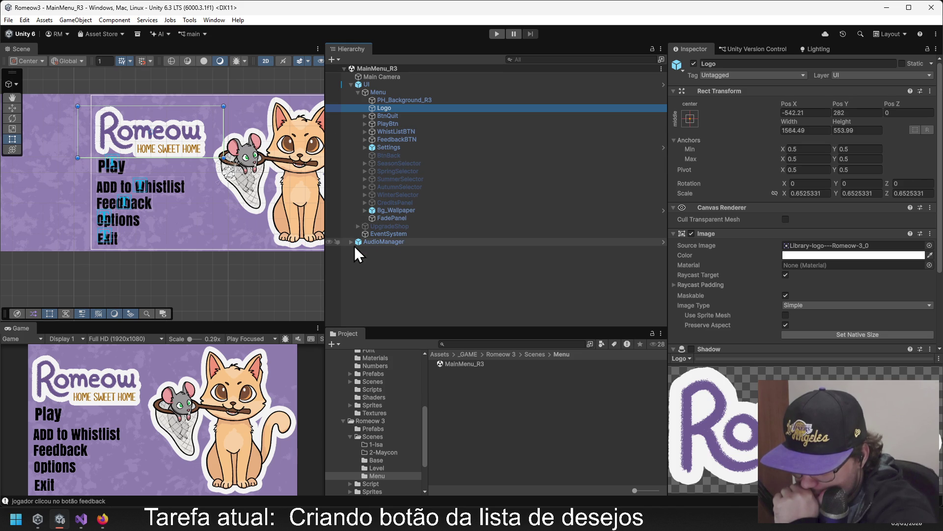
pyautogui.click(502, 355)
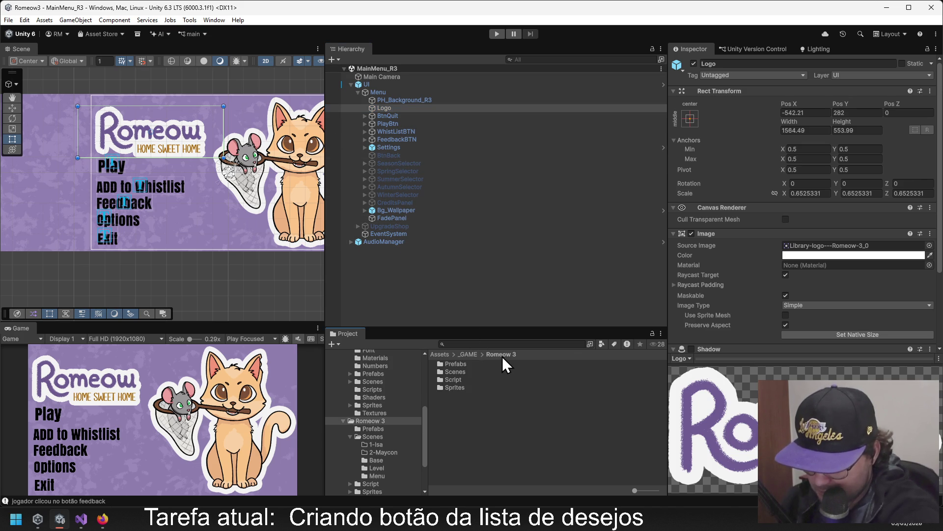
pyautogui.doubleClick(452, 373)
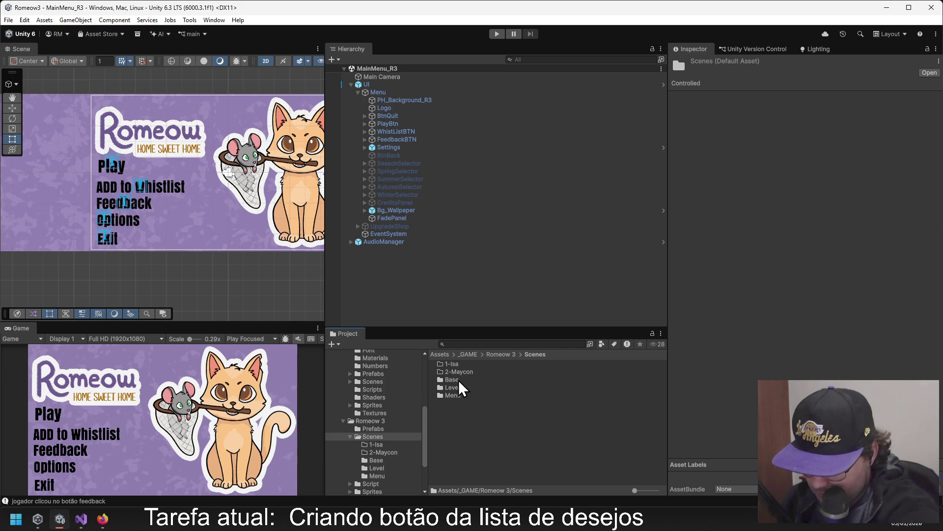
# Open Base_R3 and inspect the PH_Romeow 3 - Bau stash, GameManager and Rain_Particles objects.
pyautogui.doubleClick(452, 380)
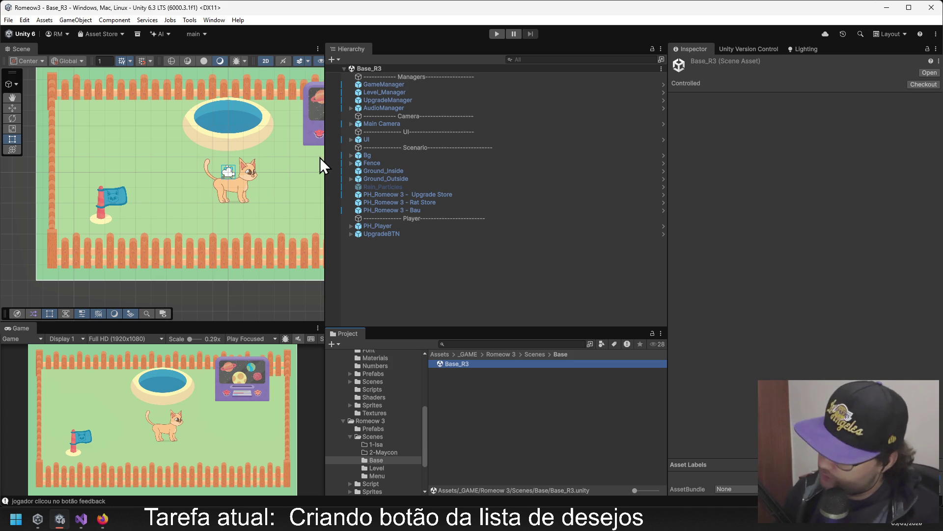
pyautogui.click(387, 208)
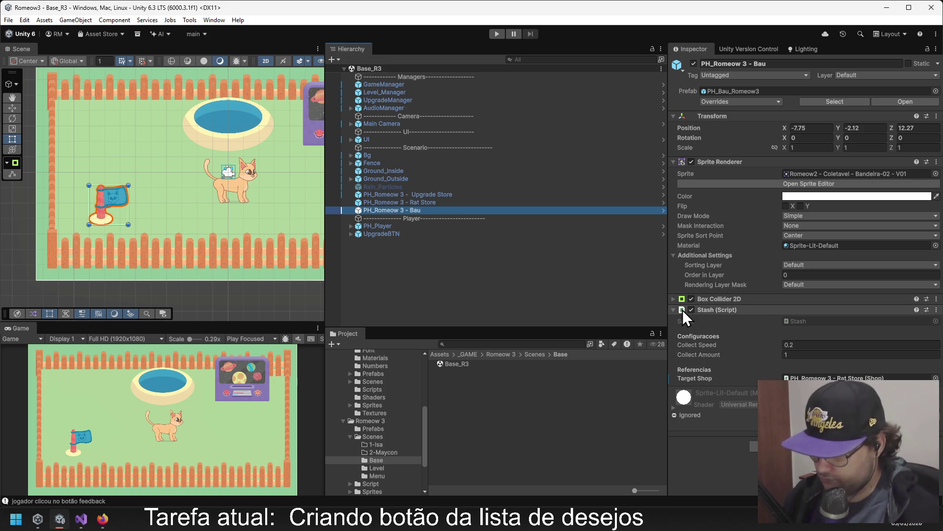
pyautogui.click(392, 86)
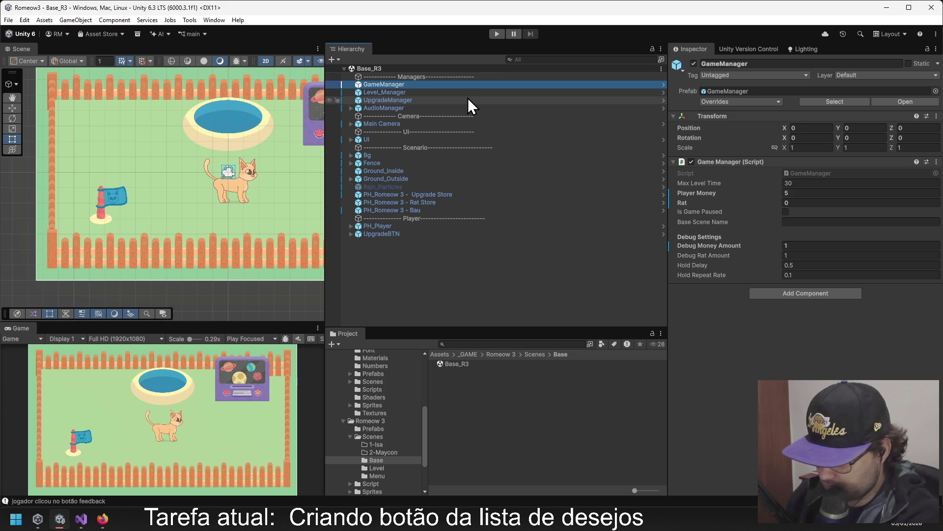
pyautogui.click(426, 189)
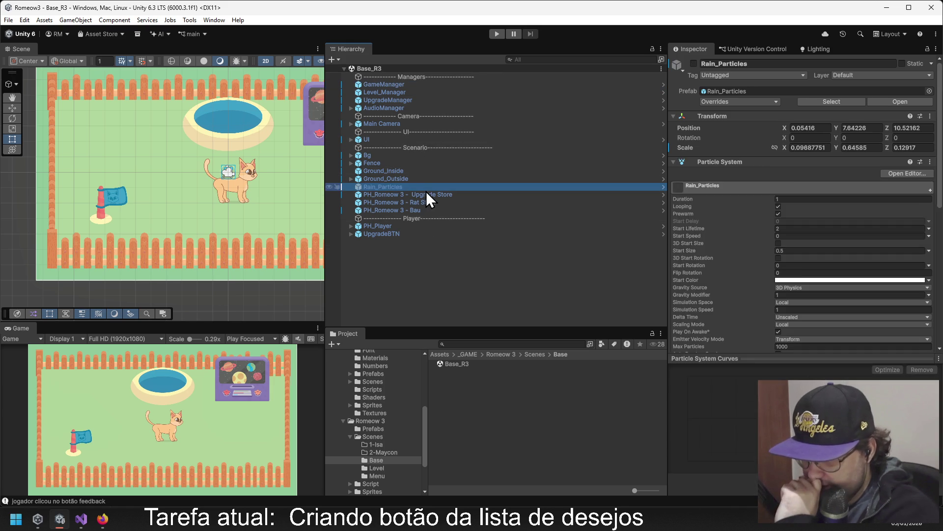
pyautogui.click(392, 194)
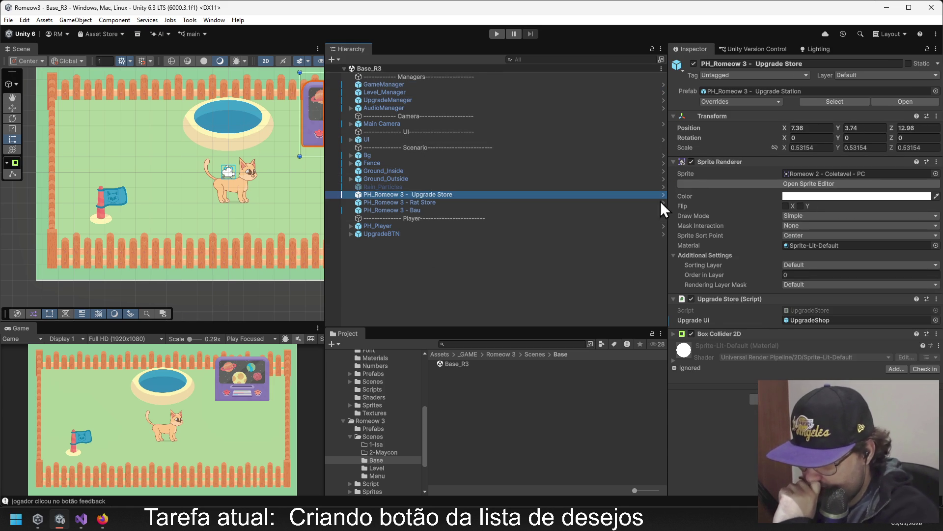
pyautogui.moveTo(253, 151); pyautogui.dragTo(214, 163)
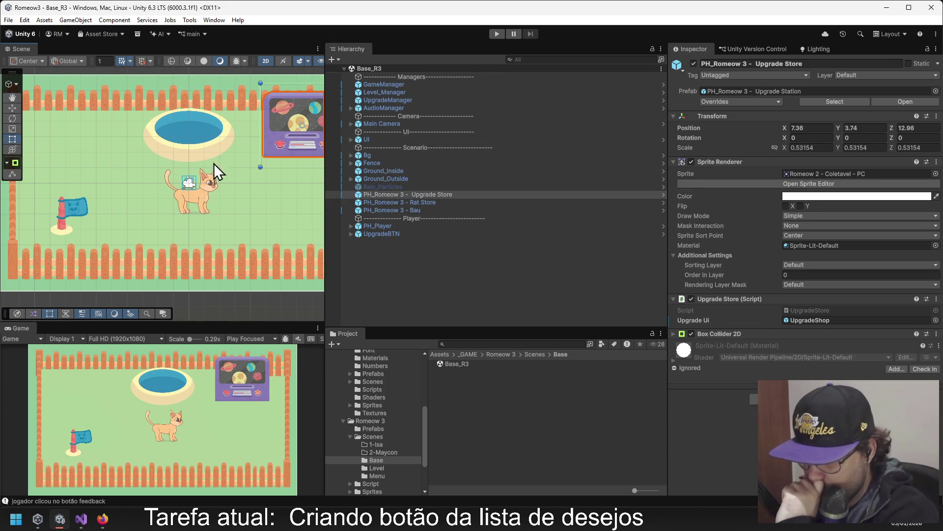
pyautogui.click(364, 140)
pyautogui.click(352, 140)
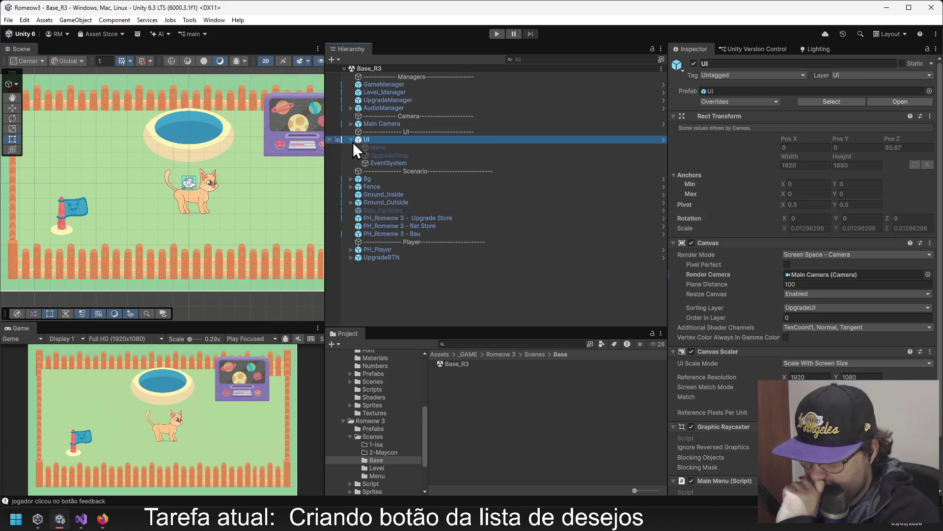
pyautogui.click(385, 155)
pyautogui.click(694, 63)
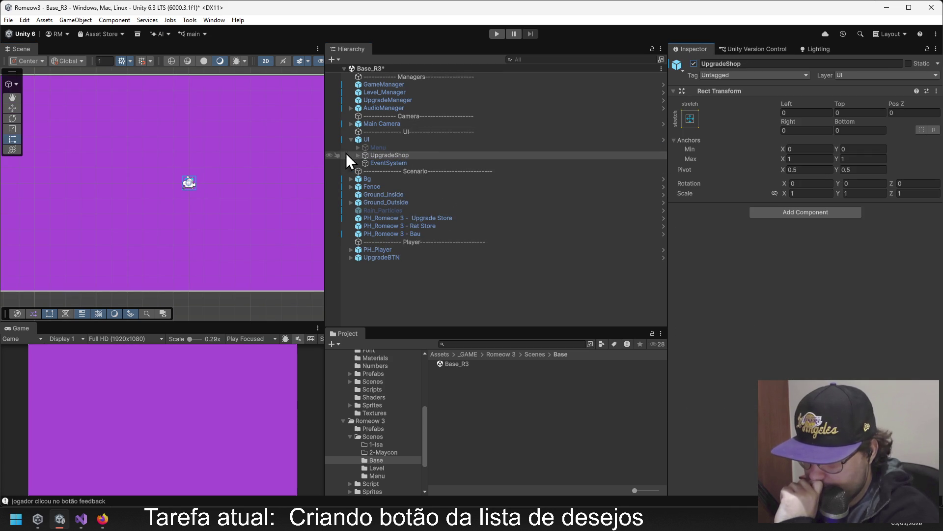
pyautogui.click(358, 155)
pyautogui.click(391, 163)
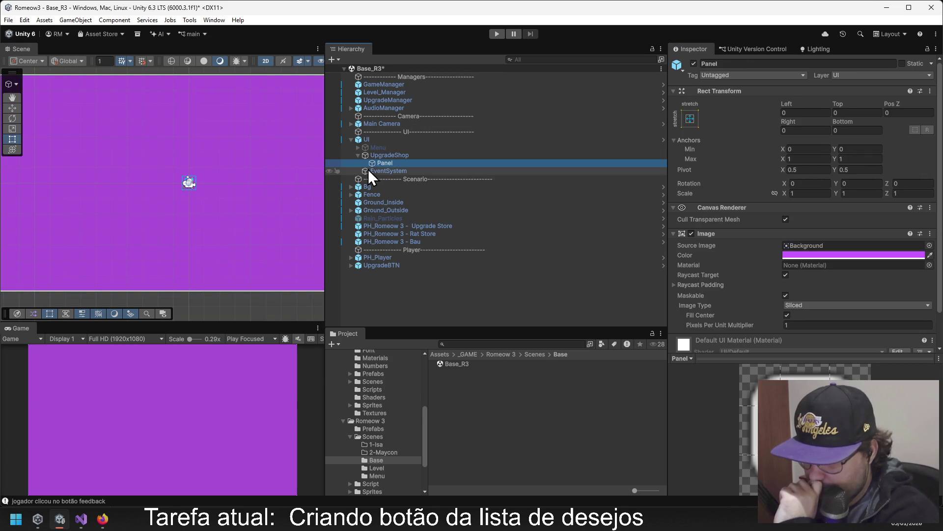
pyautogui.click(358, 155)
pyautogui.click(358, 155)
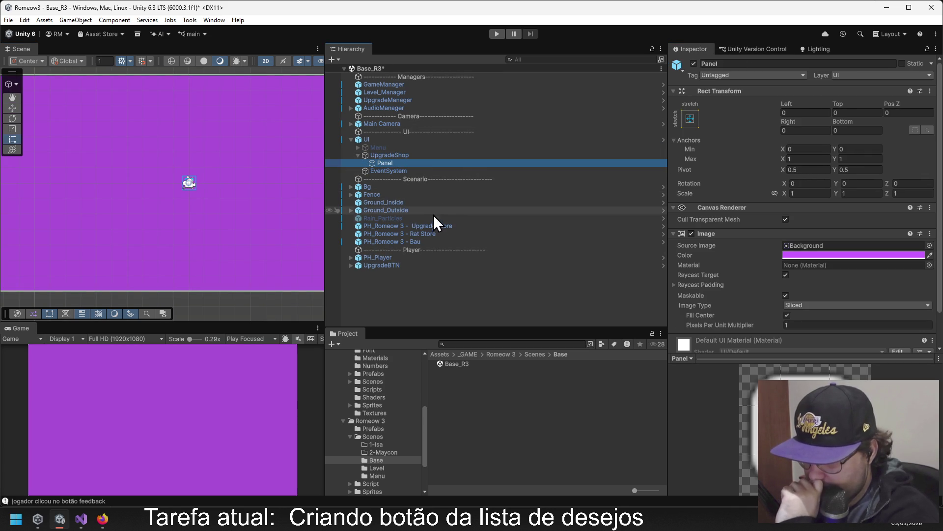
pyautogui.scroll(-2, 721, 241)
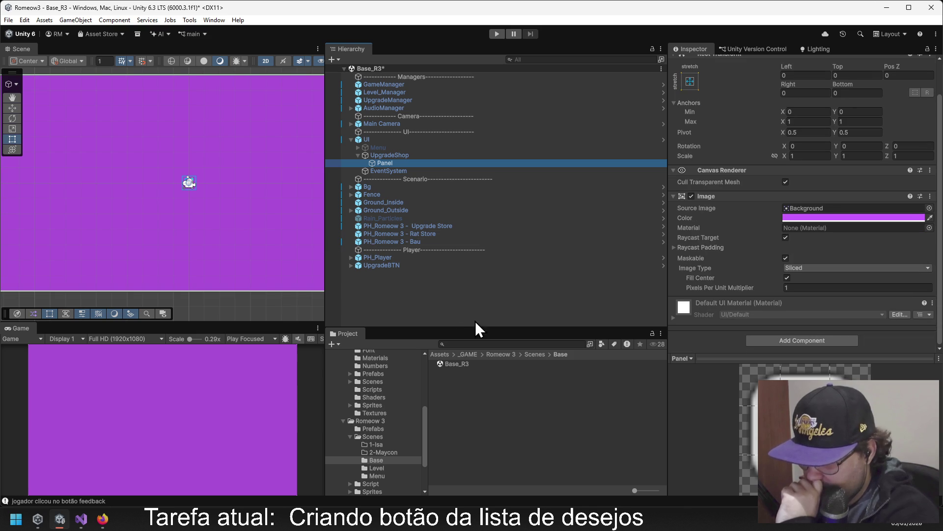
pyautogui.click(486, 343)
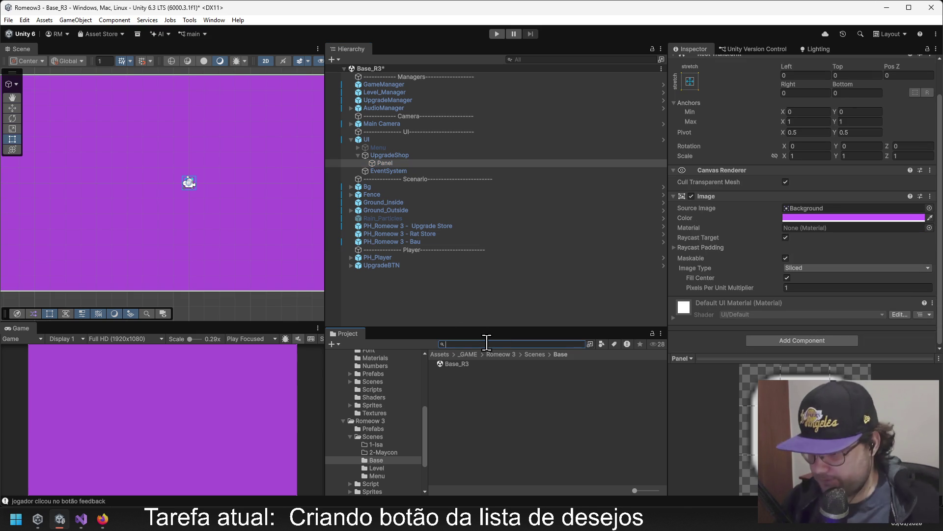
pyautogui.write('b')
pyautogui.press('BackSpace')
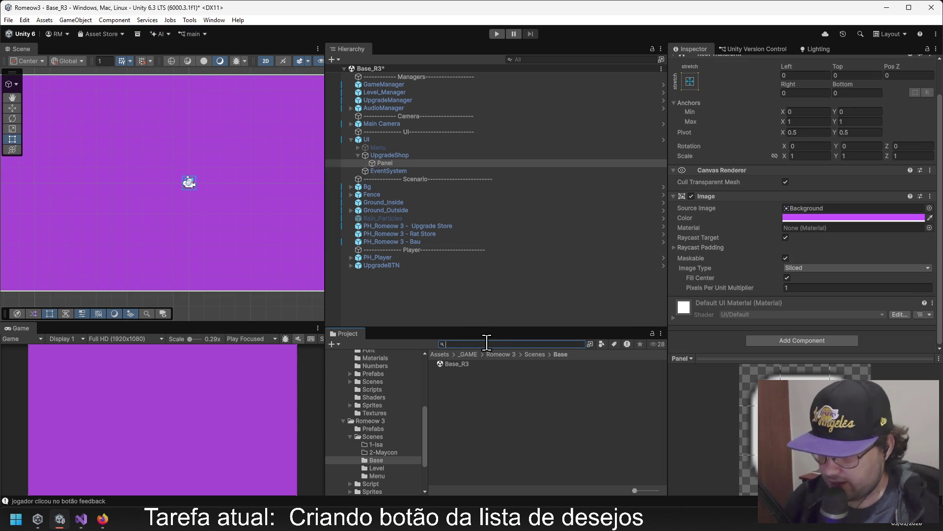
pyautogui.click(386, 156)
# Deactivate UpgradeShop, enter Play mode, and select the Panel's UpgradeBTN(Clone) button.
pyautogui.click(693, 64)
pyautogui.click(496, 34)
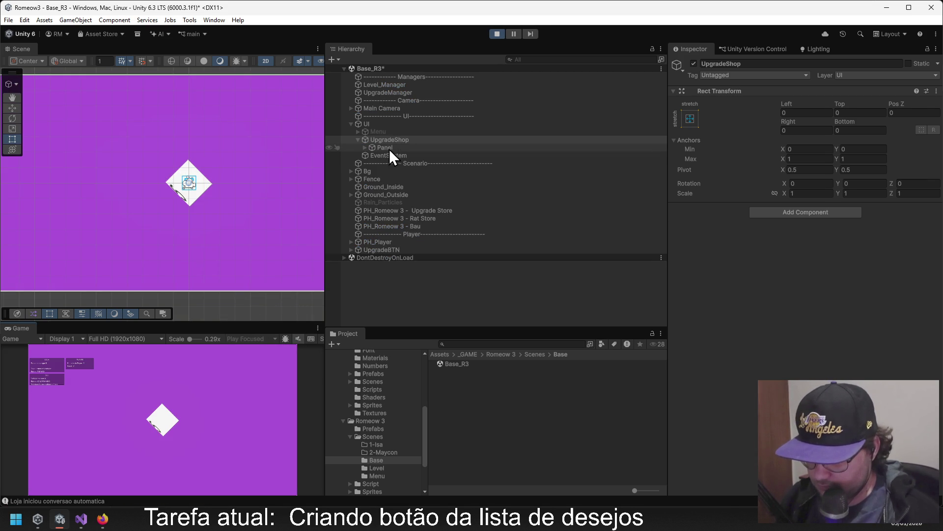
pyautogui.click(391, 148)
pyautogui.click(388, 155)
pyautogui.click(384, 140)
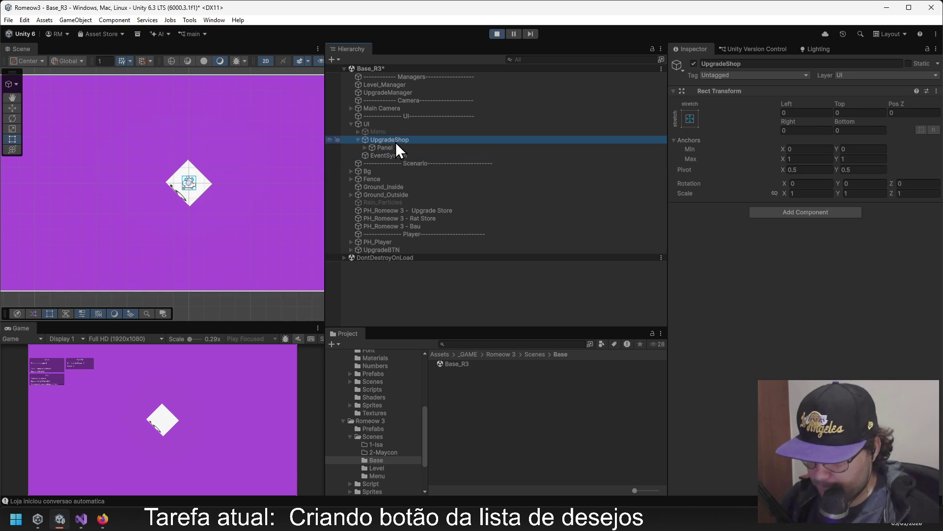
pyautogui.click(368, 148)
pyautogui.click(366, 148)
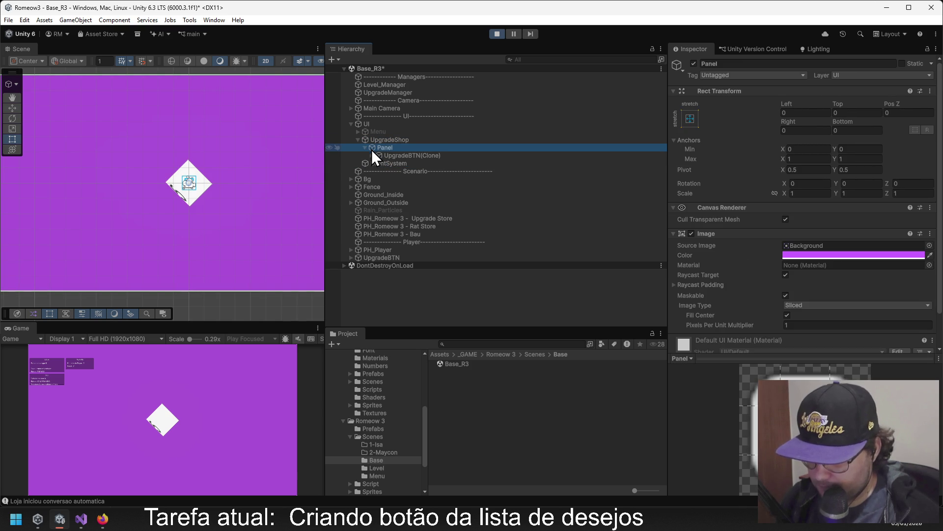
pyautogui.click(388, 155)
# Check the button's Cost Text reference and open its Upgrade Button script for editing.
pyautogui.scroll(-5, 782, 237)
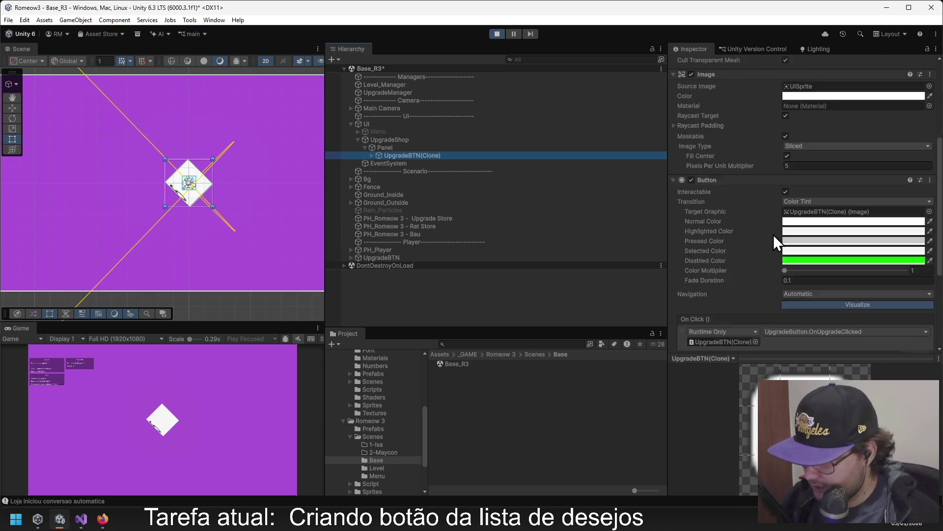
pyautogui.scroll(-4, 763, 229)
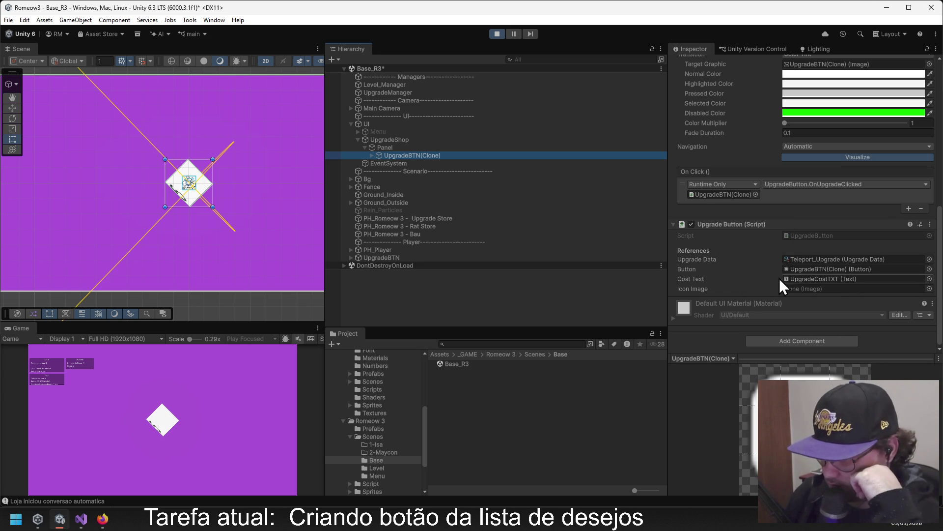
pyautogui.click(815, 278)
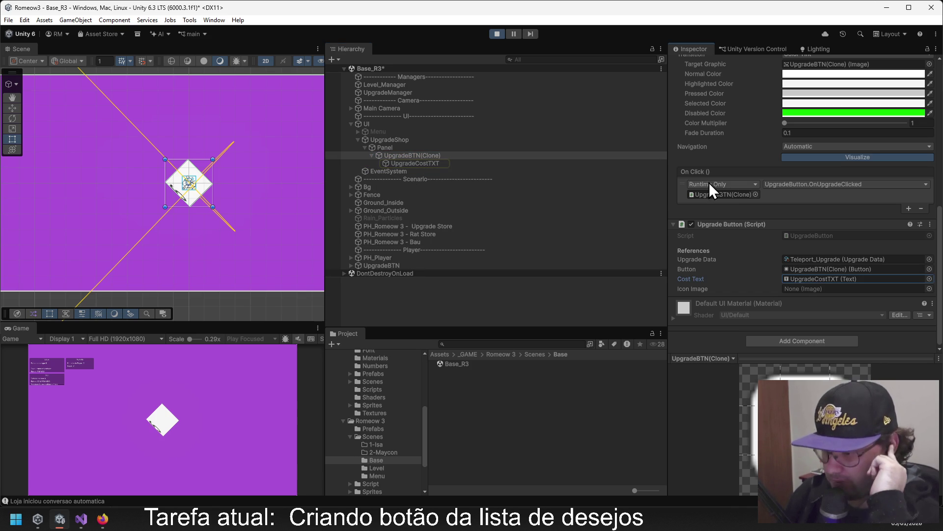
pyautogui.click(931, 224)
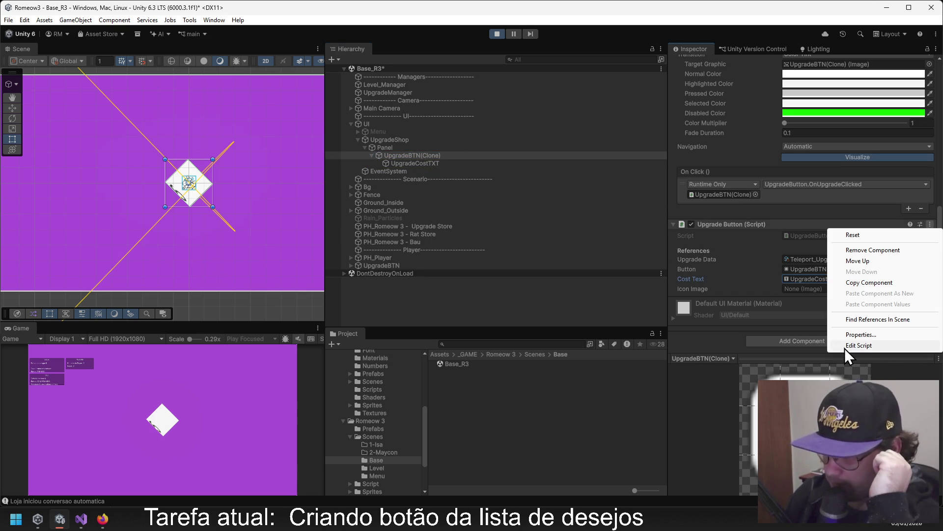
pyautogui.click(846, 346)
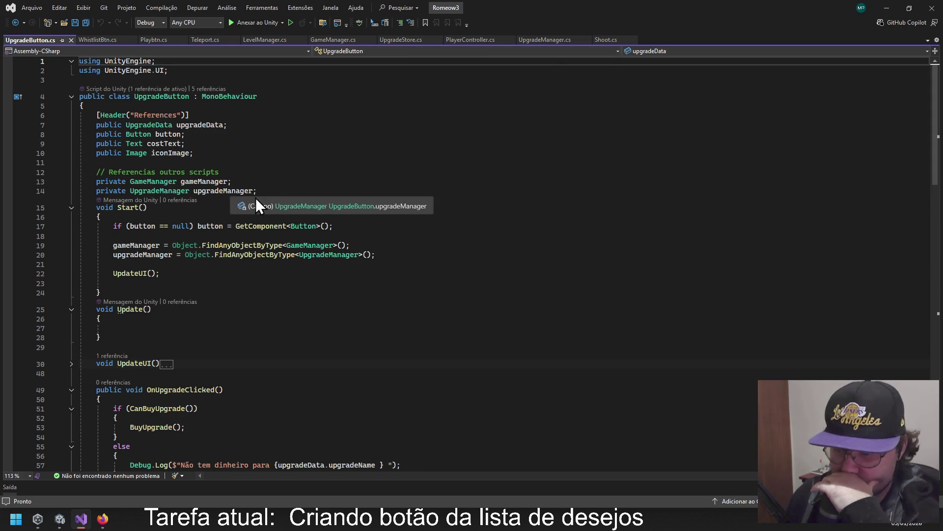
# Scroll through UpgradeButton.cs and expand the UpdateUI() method on line 30.
pyautogui.scroll(-5, 356, 167)
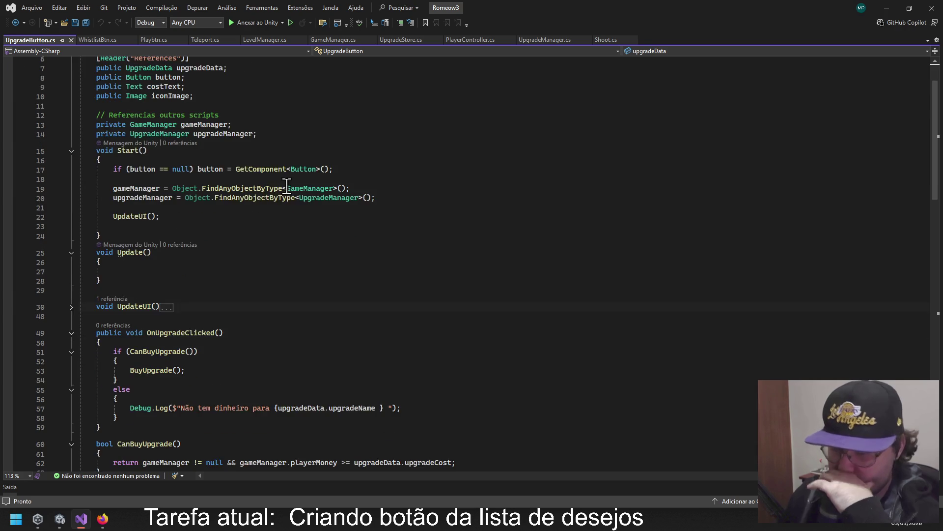
pyautogui.scroll(-1, 227, 190)
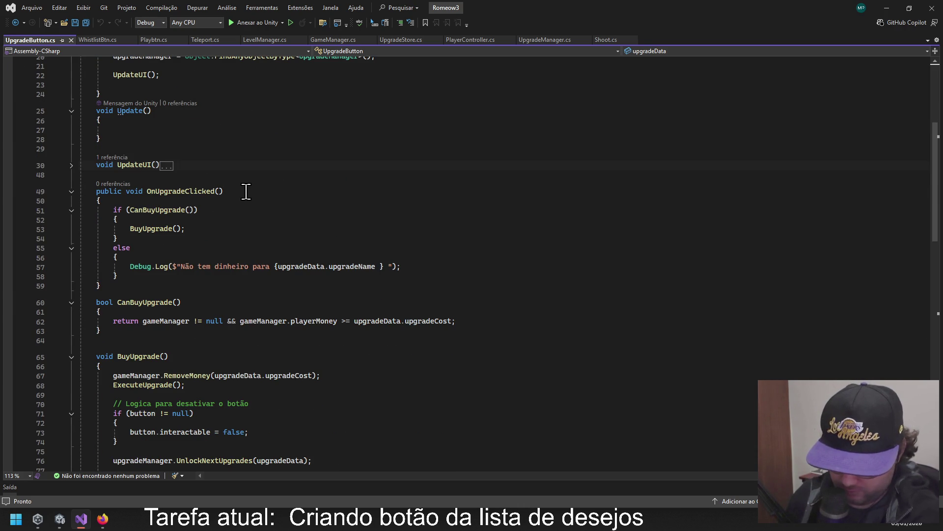
pyautogui.scroll(-1, 242, 189)
pyautogui.scroll(-4, 243, 188)
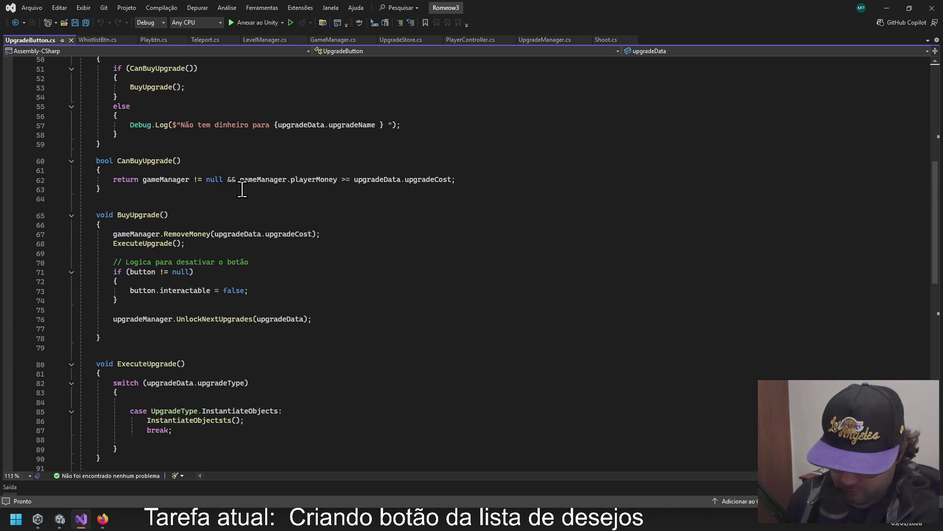
pyautogui.scroll(-1, 241, 190)
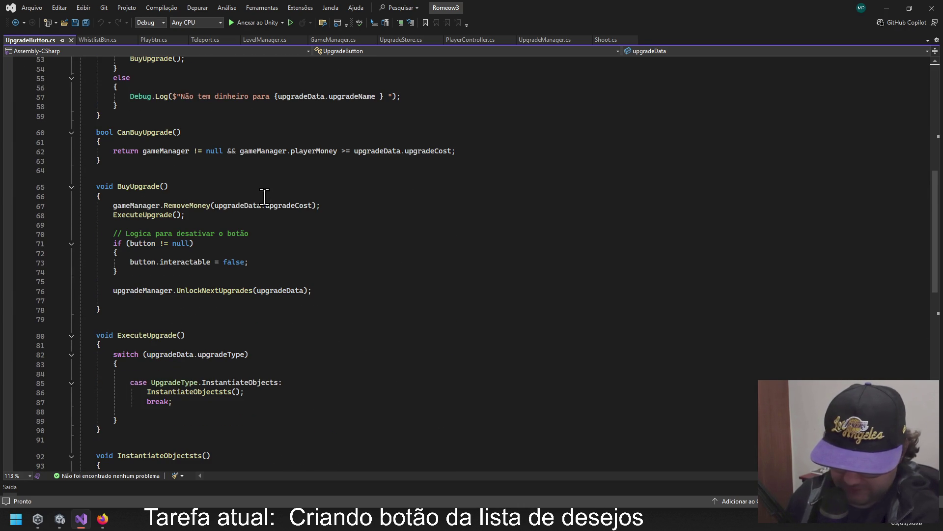
pyautogui.scroll(3, 193, 228)
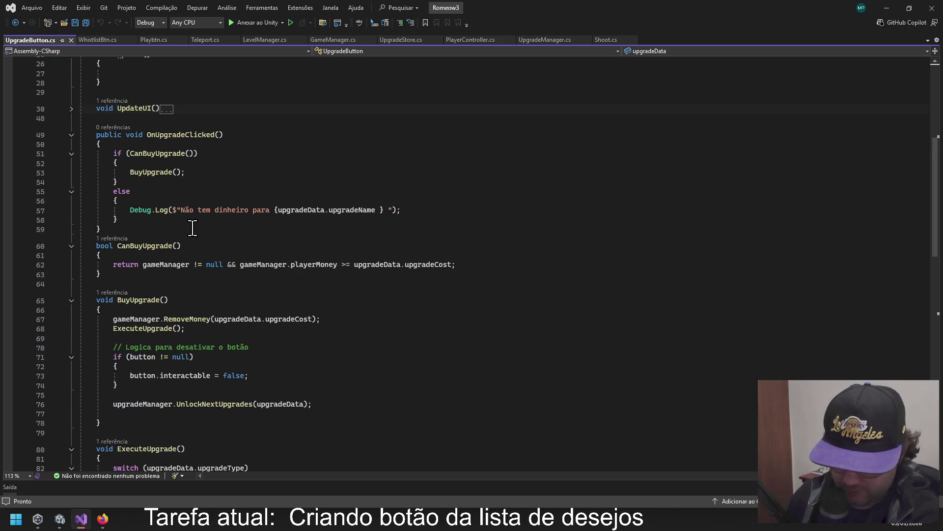
pyautogui.scroll(7, 194, 216)
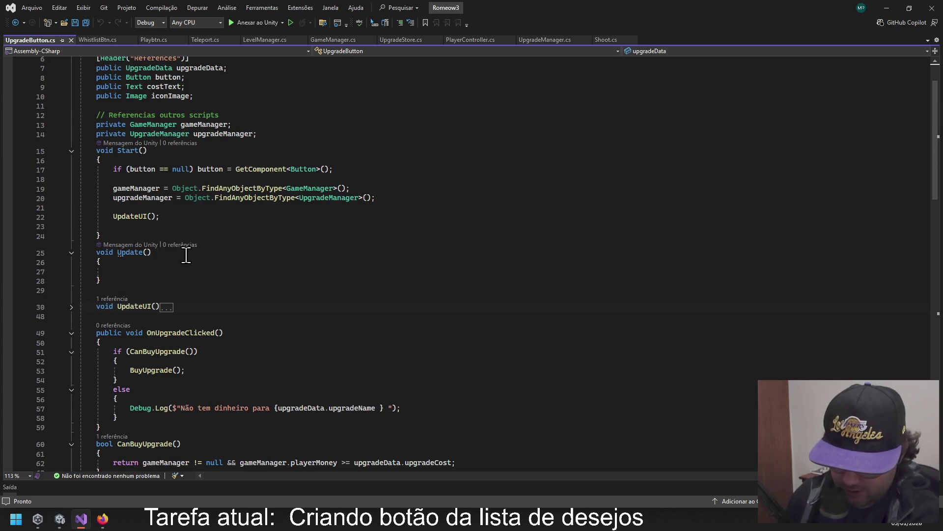
pyautogui.click(134, 216)
pyautogui.scroll(-2, 263, 261)
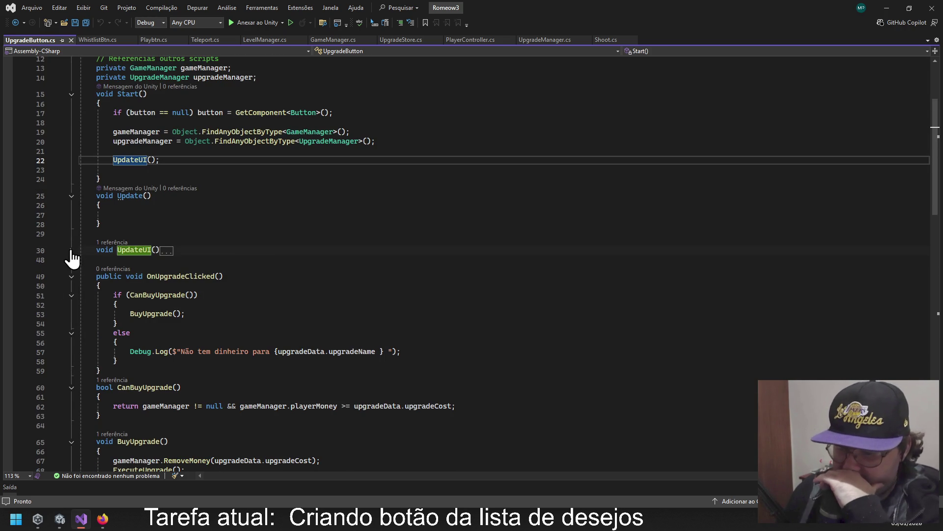
pyautogui.click(71, 250)
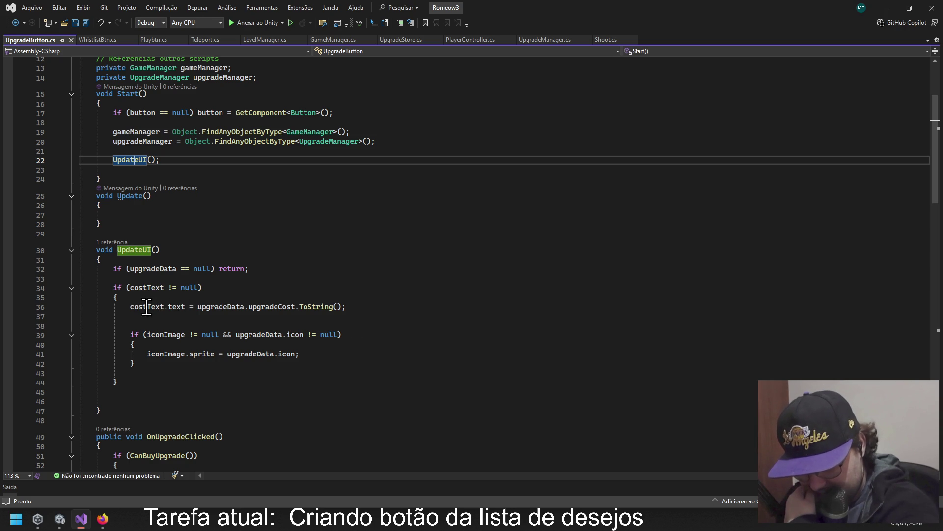
# Review the upgradeData and gameManager fields, then return to Unity and stop play mode.
pyautogui.click(240, 305)
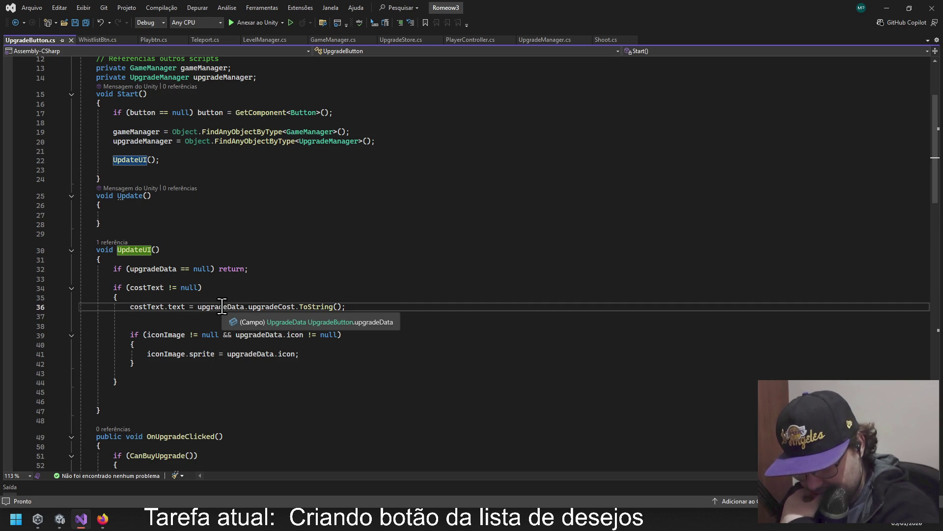
pyautogui.scroll(4, 319, 275)
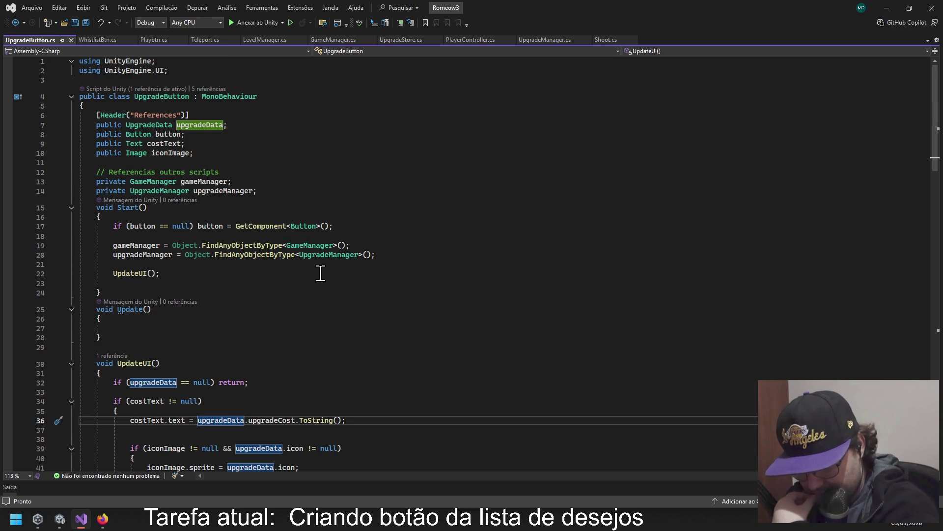
pyautogui.click(153, 124)
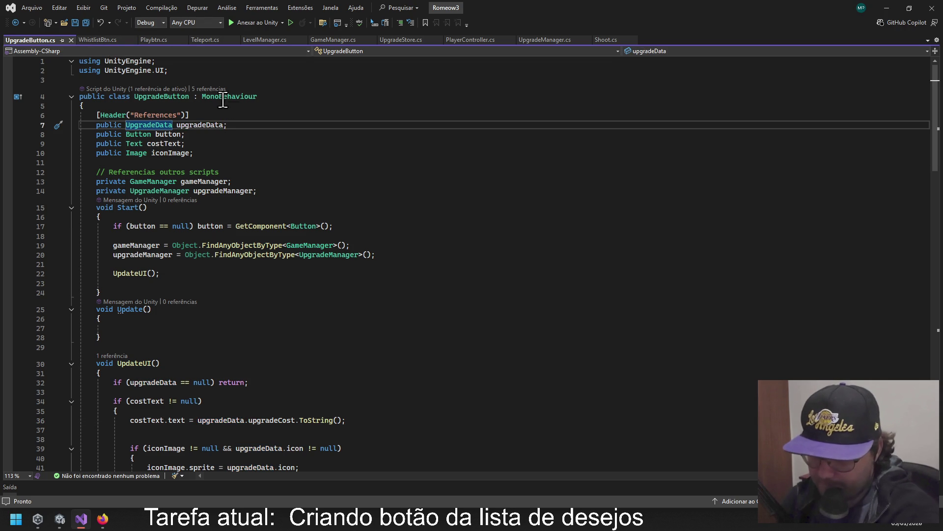
pyautogui.click(335, 182)
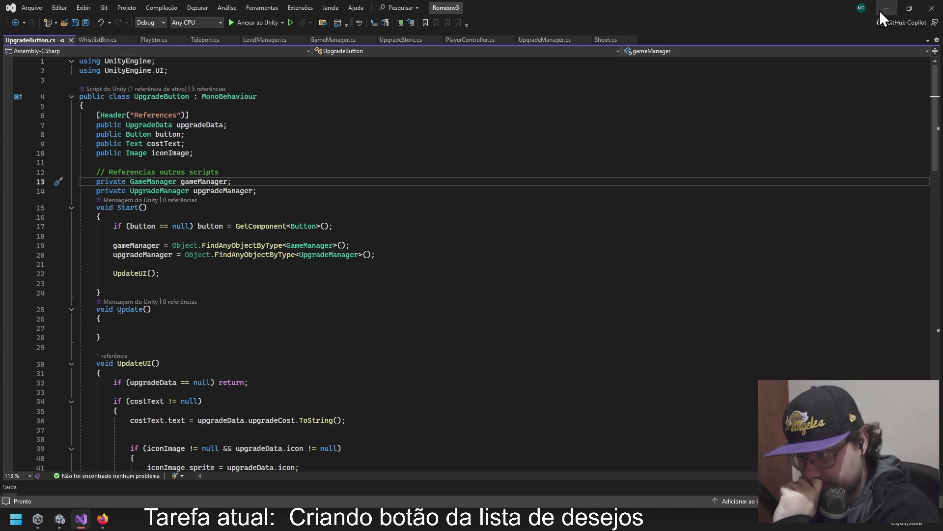
pyautogui.click(886, 8)
pyautogui.click(498, 36)
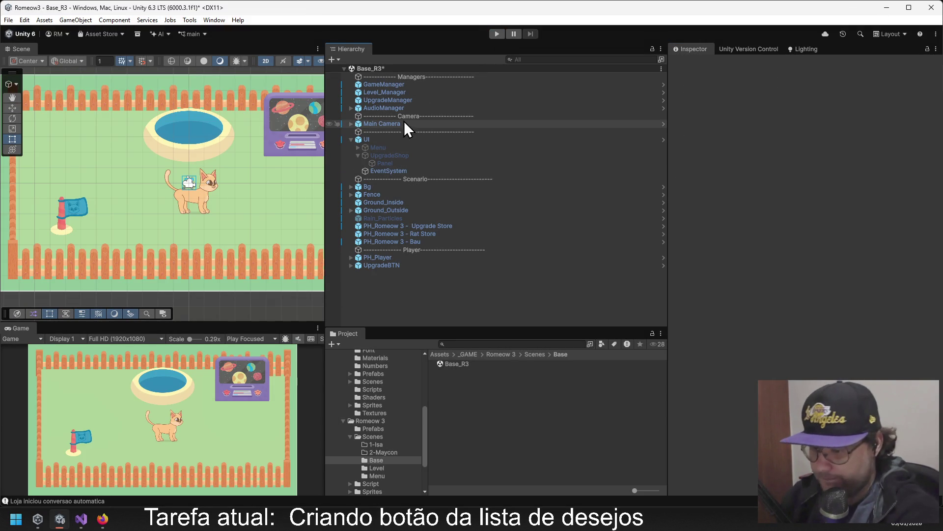
pyautogui.click(381, 156)
pyautogui.click(358, 157)
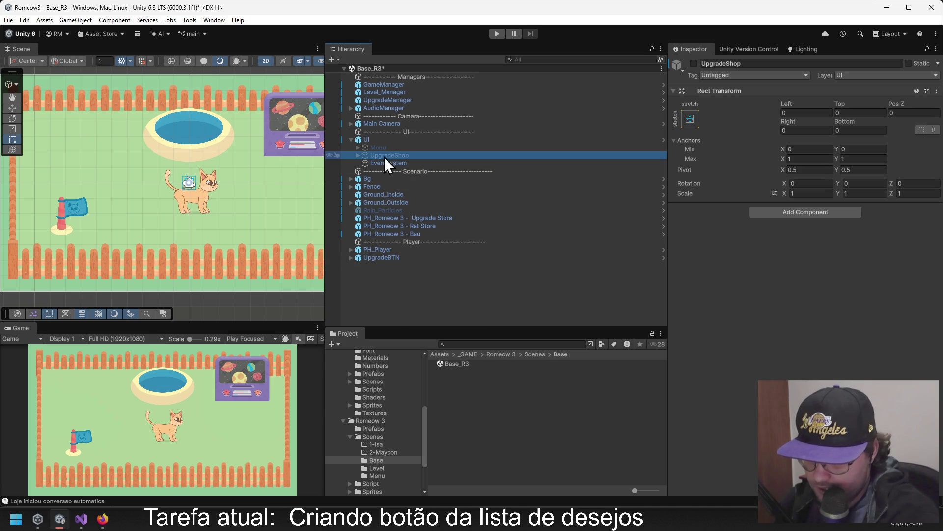
pyautogui.click(385, 293)
pyautogui.rightClick(386, 293)
pyautogui.click(421, 359)
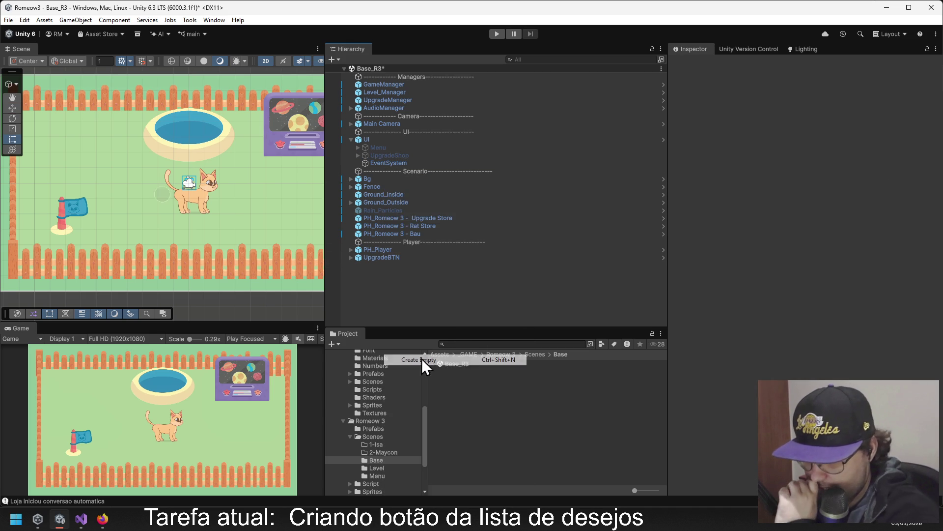
pyautogui.click(391, 155)
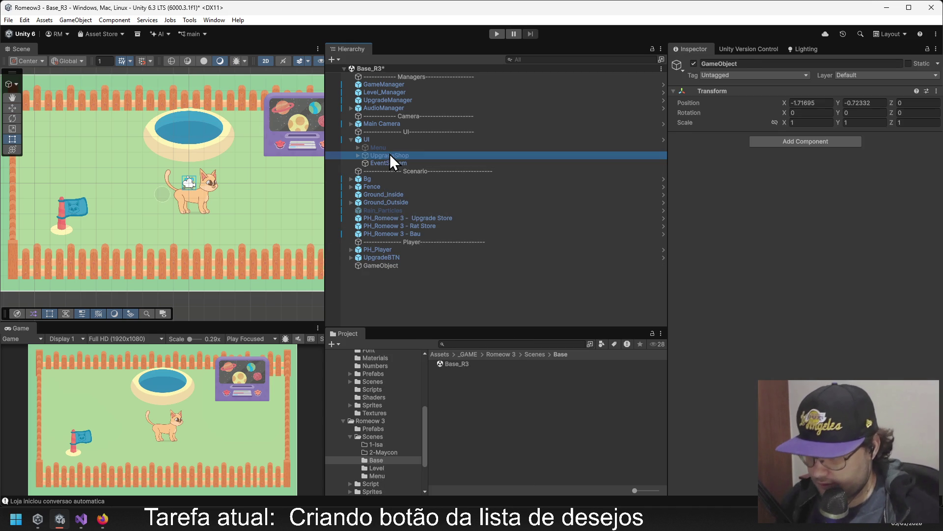
pyautogui.click(403, 292)
pyautogui.click(395, 266)
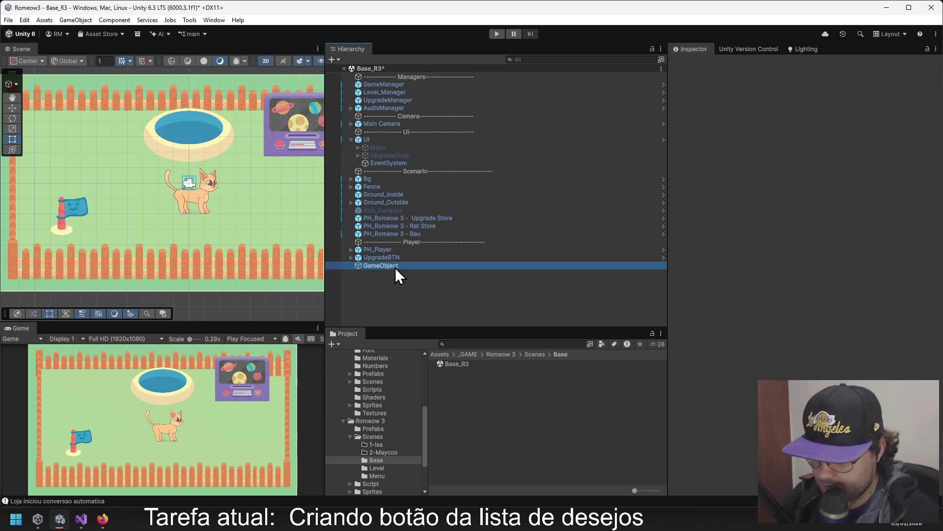
pyautogui.press('Delete')
pyautogui.click(367, 140)
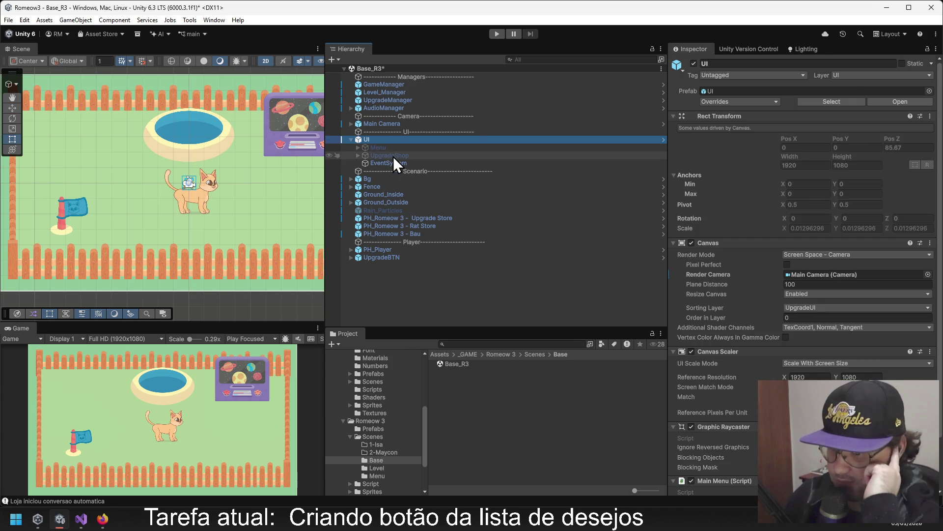
pyautogui.click(401, 156)
pyautogui.click(374, 147)
pyautogui.click(368, 141)
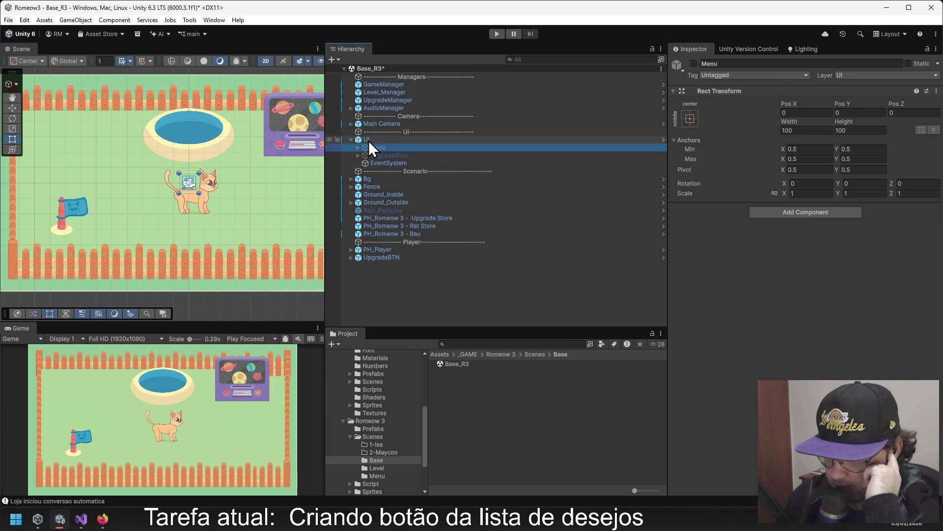
pyautogui.rightClick(370, 140)
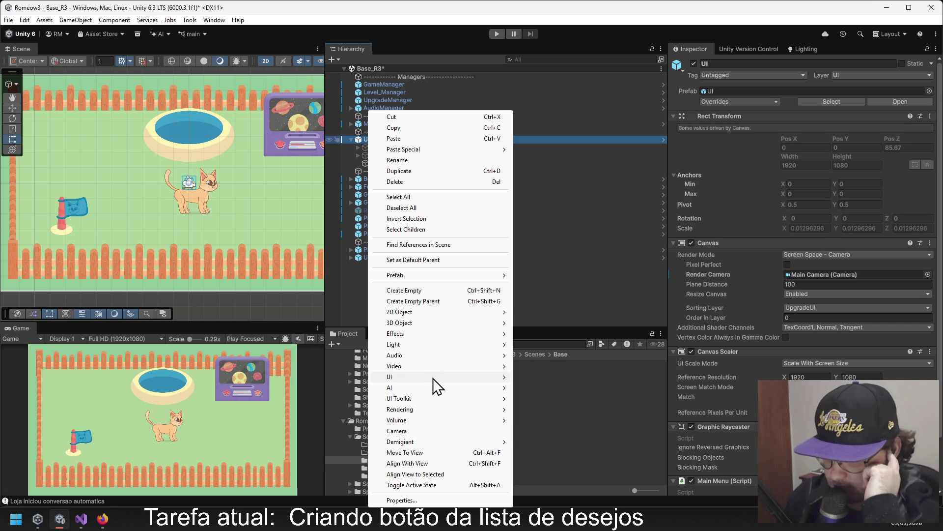
pyautogui.moveTo(433, 377)
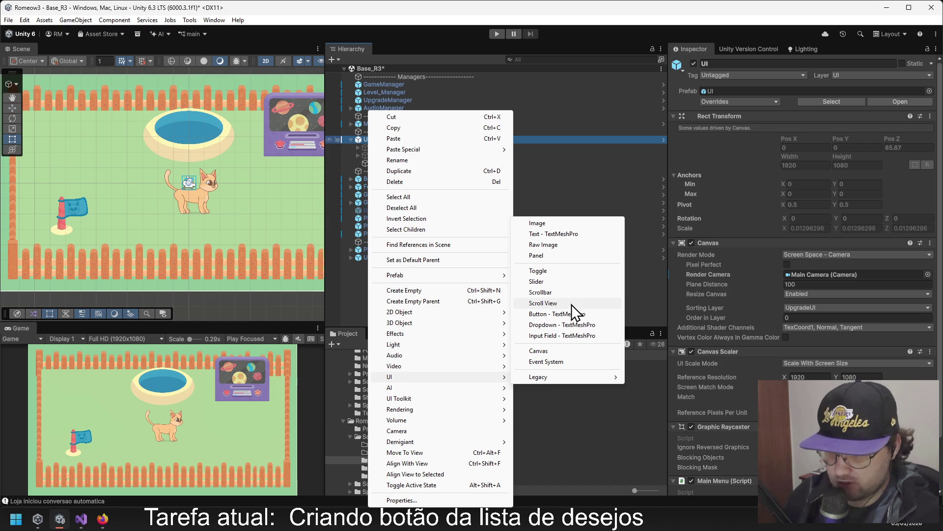
pyautogui.click(368, 158)
pyautogui.click(384, 156)
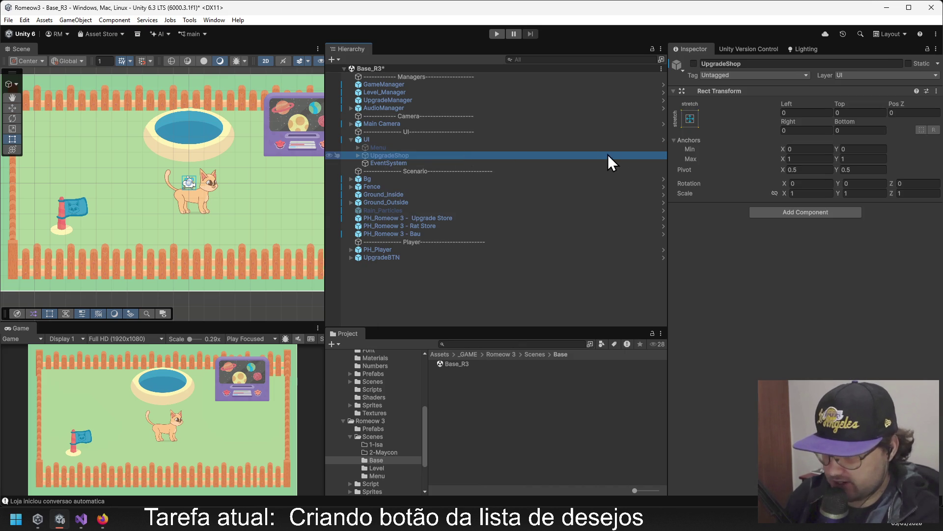
pyautogui.click(358, 155)
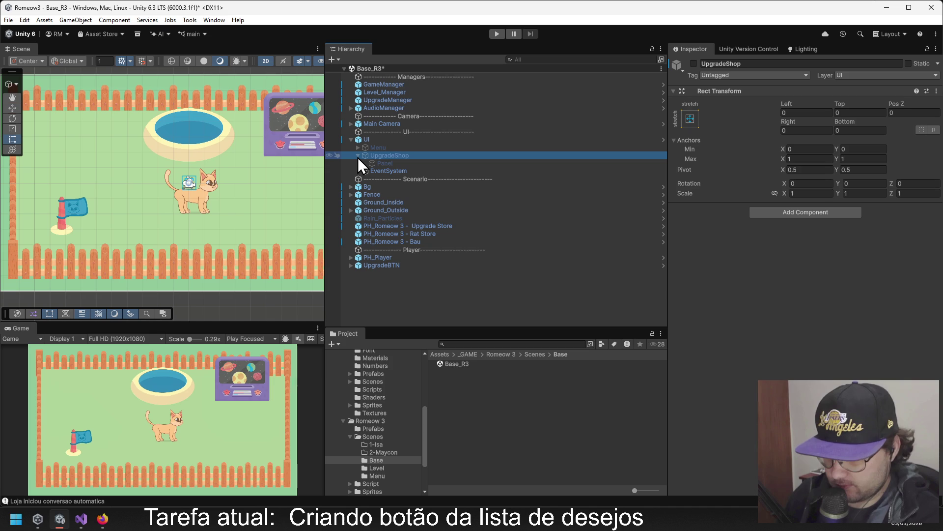
pyautogui.moveTo(376, 163)
pyautogui.mouseDown()
pyautogui.moveTo(355, 157)
pyautogui.moveTo(363, 161)
pyautogui.mouseUp()
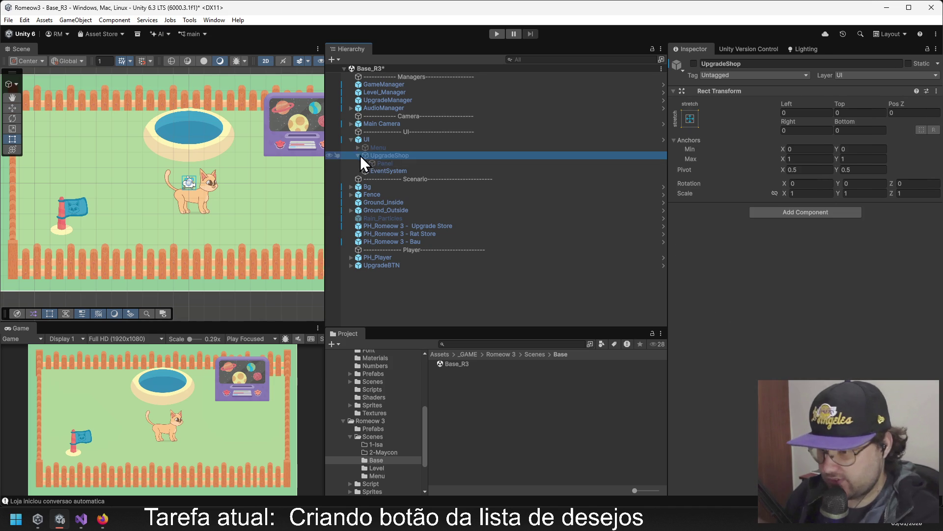
pyautogui.click(359, 155)
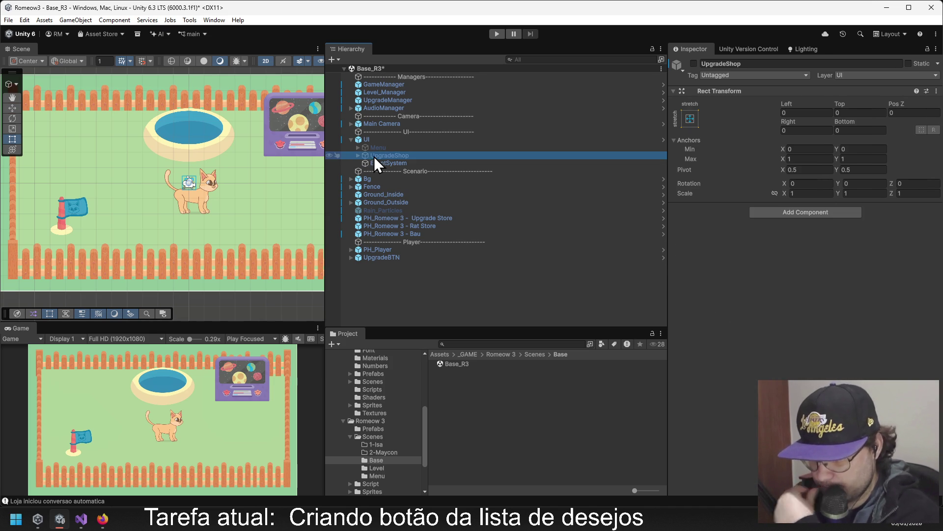
# Duplicate the UpgradeShop object and rename the copy Stash.
pyautogui.click(415, 178)
pyautogui.click(391, 156)
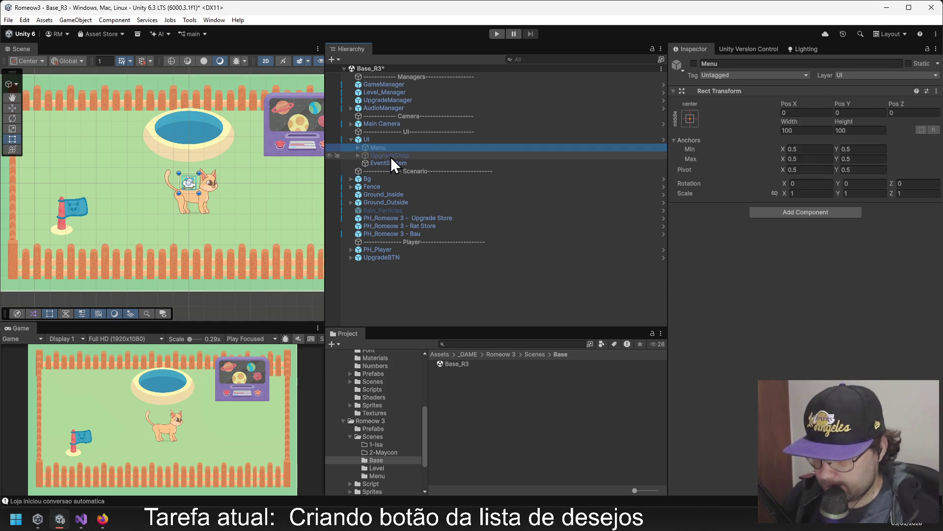
pyautogui.hotkey('ctrl', 'd')
pyautogui.click(751, 64)
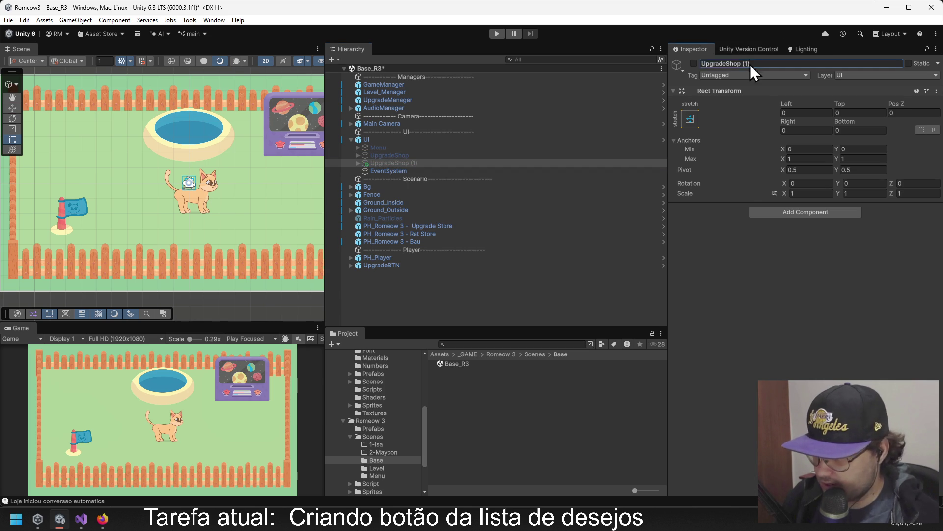
pyautogui.write('Stash')
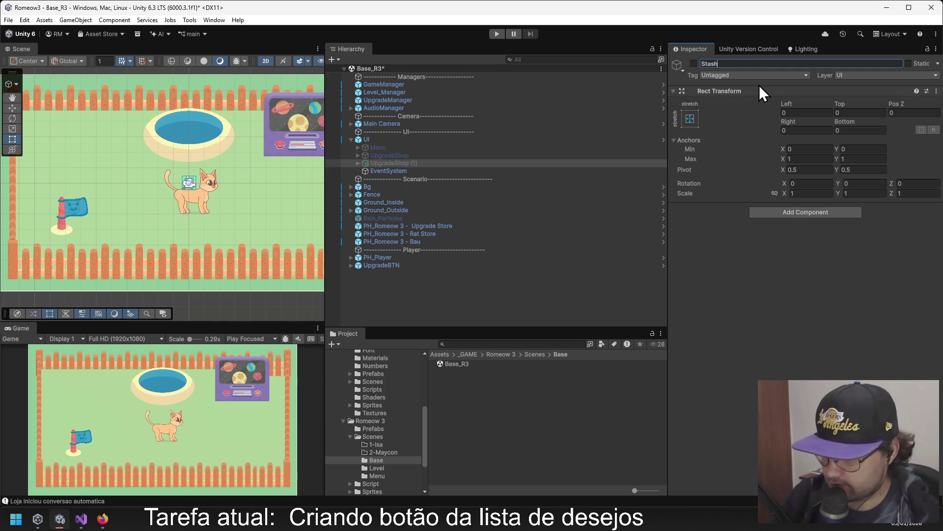
# Toggle the Menu's active state on and off, then delete the whole UI object.
pyautogui.click(356, 164)
pyautogui.click(360, 139)
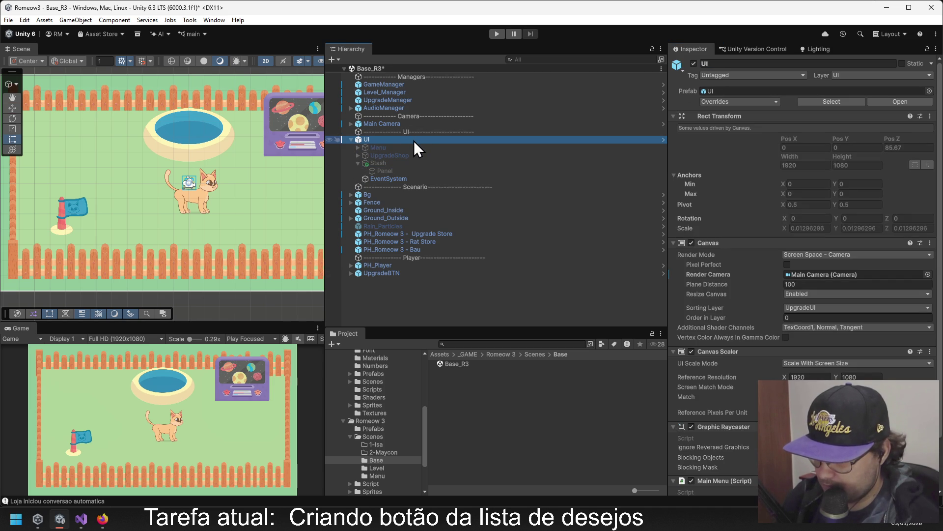
pyautogui.click(402, 149)
pyautogui.click(694, 64)
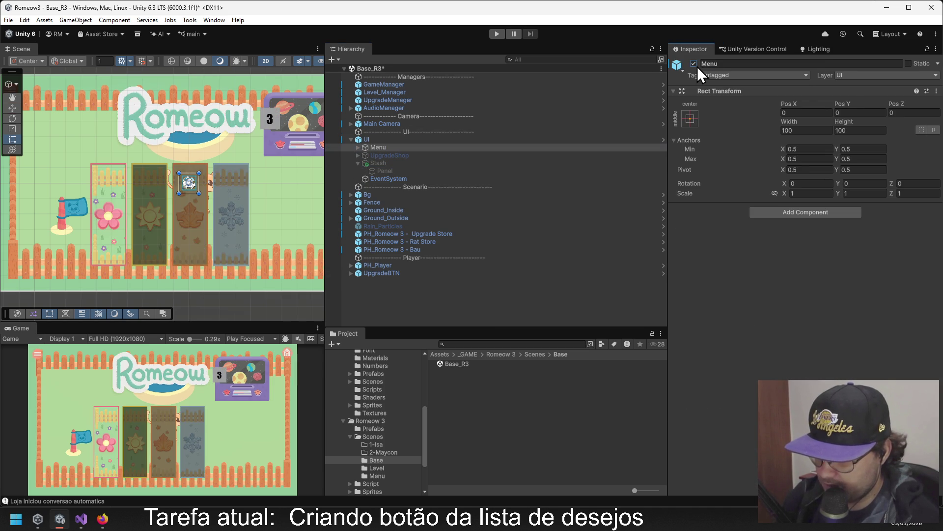
pyautogui.click(695, 65)
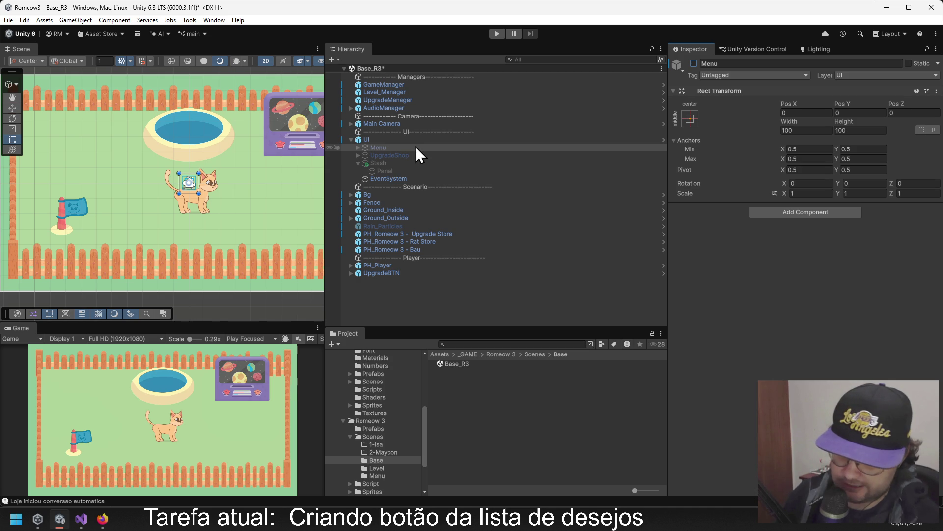
pyautogui.click(382, 140)
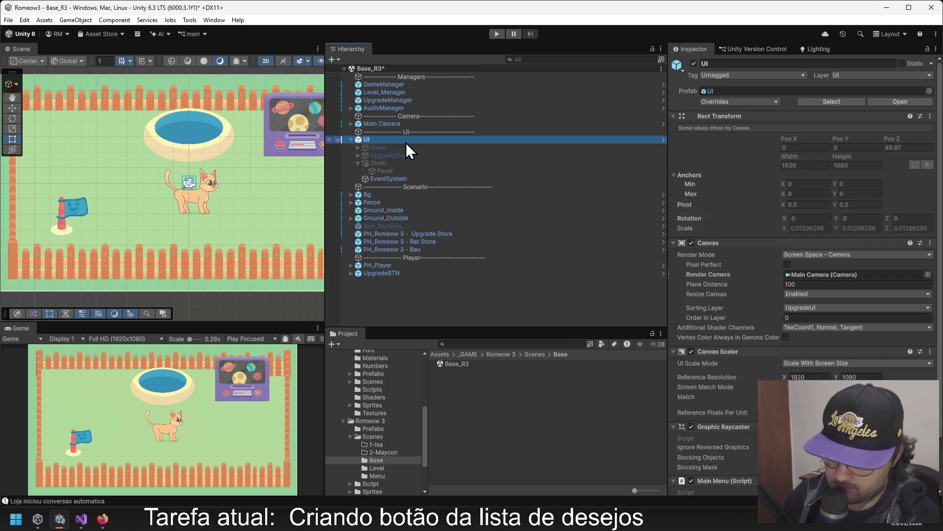
pyautogui.press('Delete')
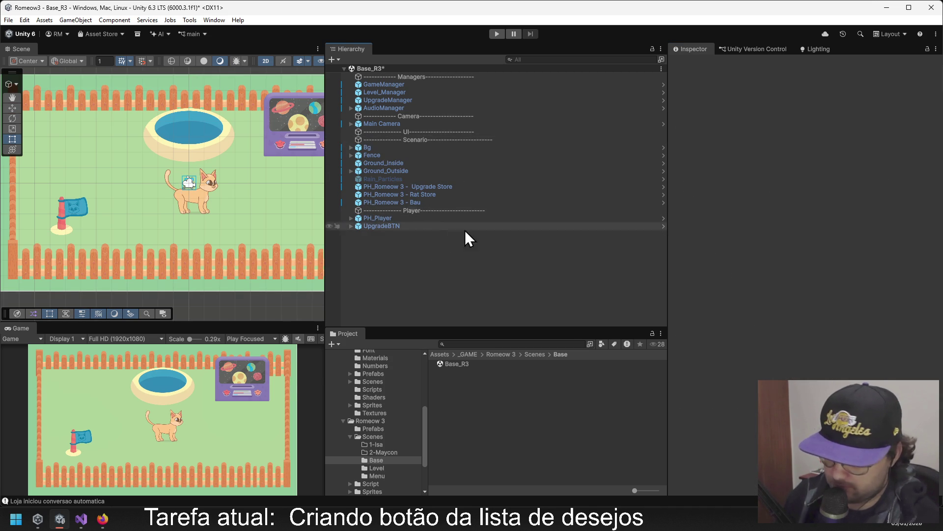
# Drag the R3_UI prefab from Romeow 3 > Prefabs into the Hierarchy.
pyautogui.click(501, 354)
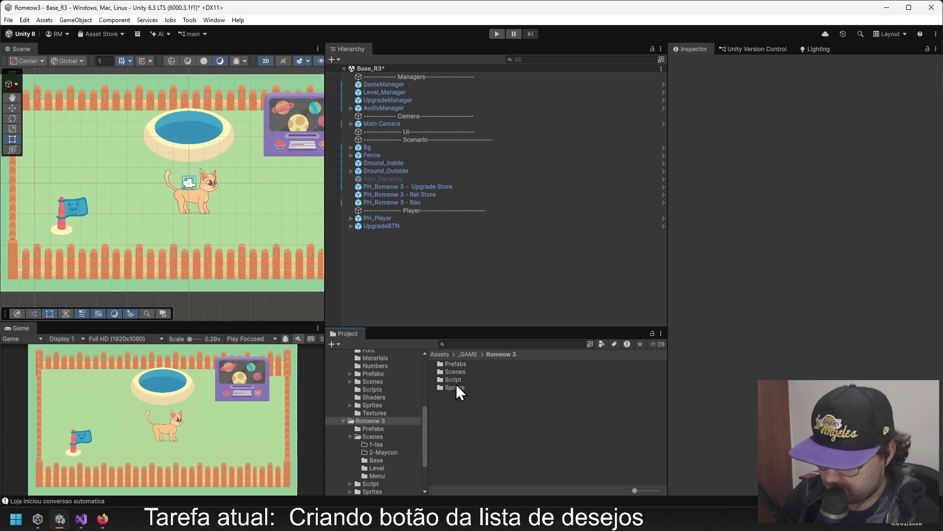
pyautogui.doubleClick(459, 364)
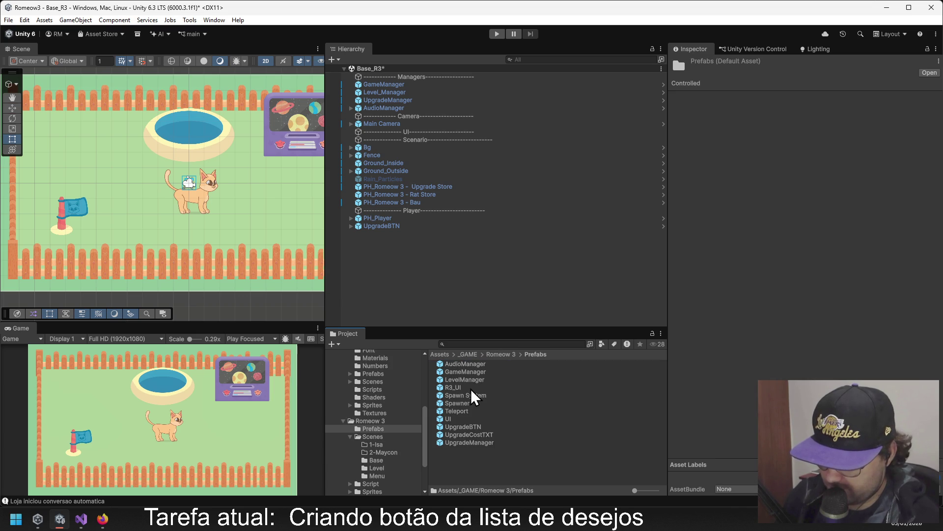
pyautogui.moveTo(460, 393); pyautogui.dragTo(357, 169)
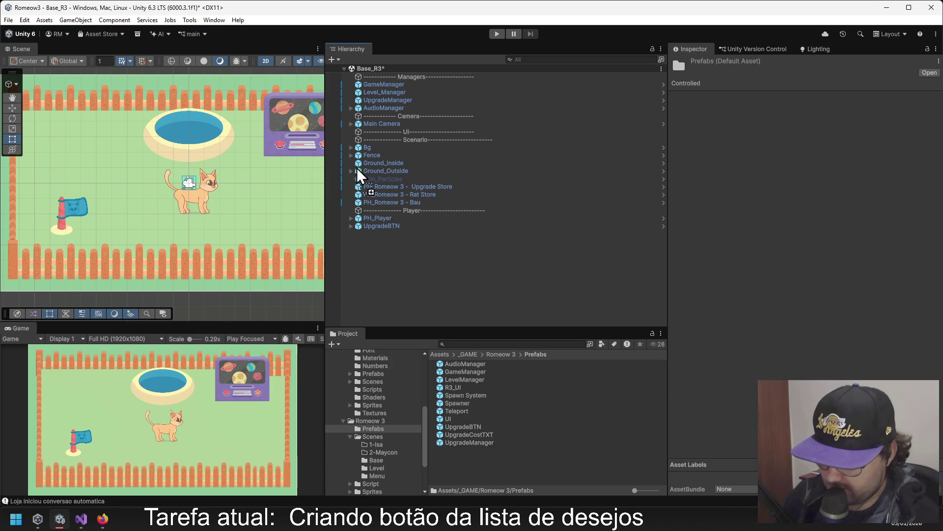
pyautogui.moveTo(378, 134); pyautogui.dragTo(379, 137)
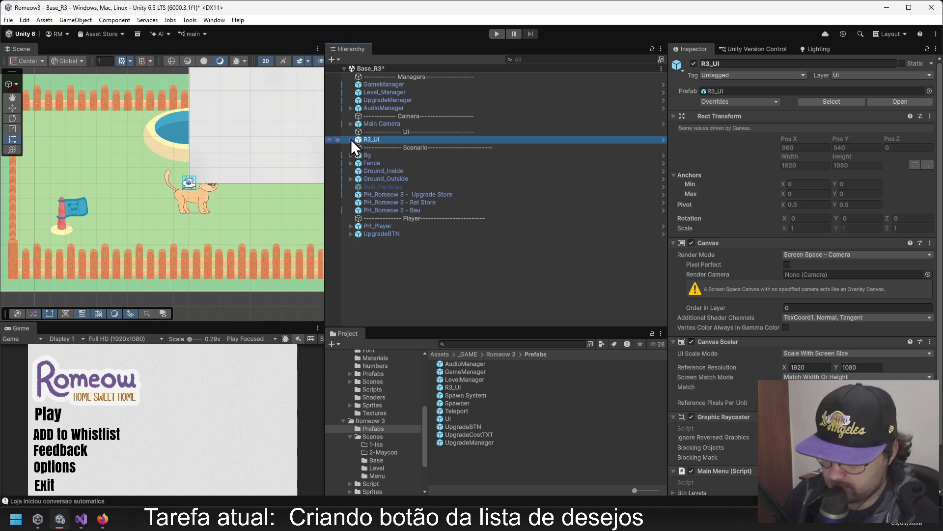
# Deactivate R3_UI's Menu object and start Play mode.
pyautogui.click(351, 139)
pyautogui.click(385, 147)
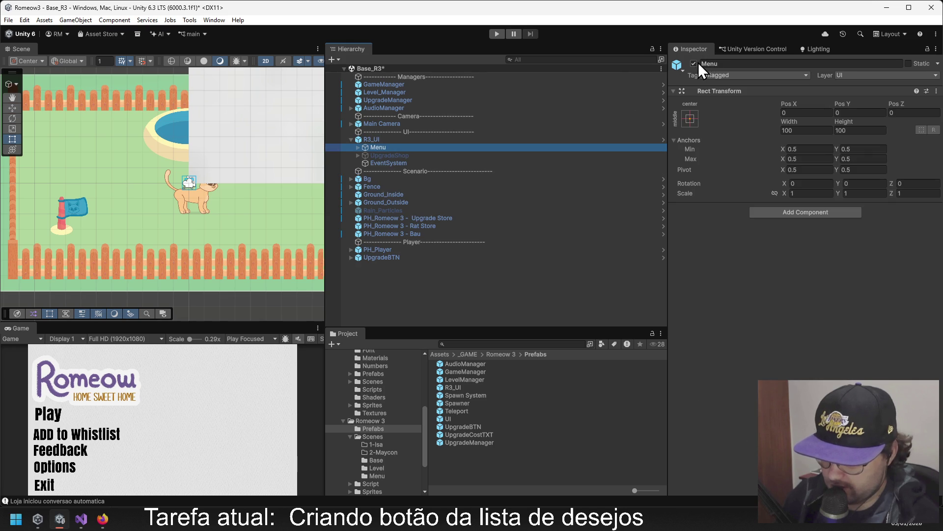
pyautogui.click(694, 63)
pyautogui.click(498, 33)
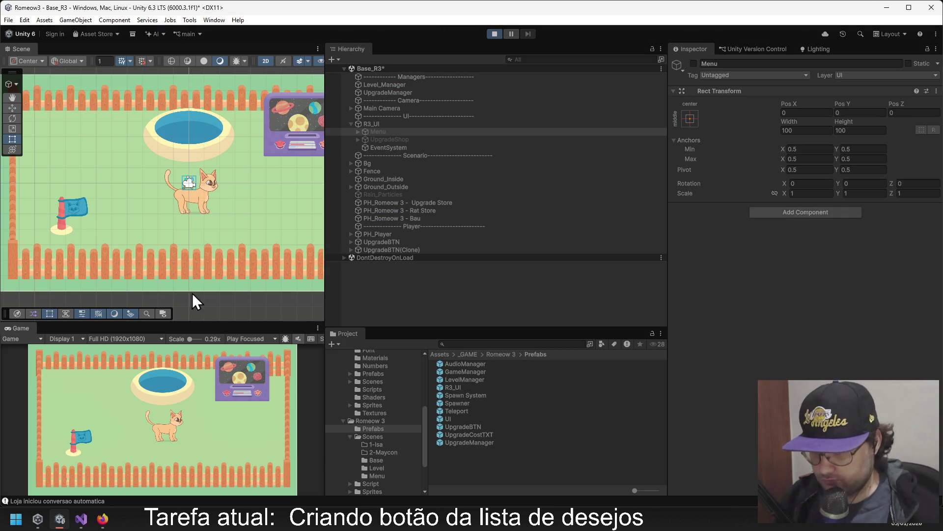
# Move the cat in the Game view, stop play, and briefly show then hide UpgradeShop.
pyautogui.click(210, 420)
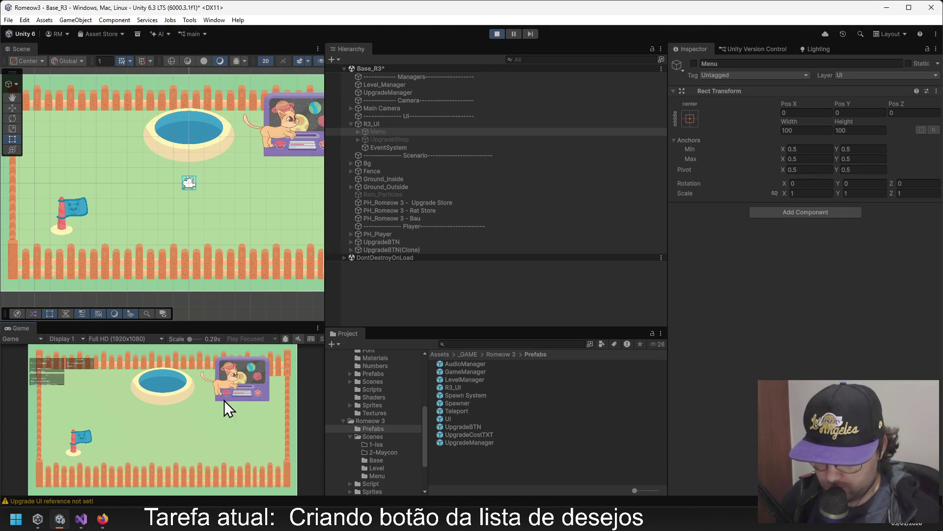
pyautogui.click(501, 33)
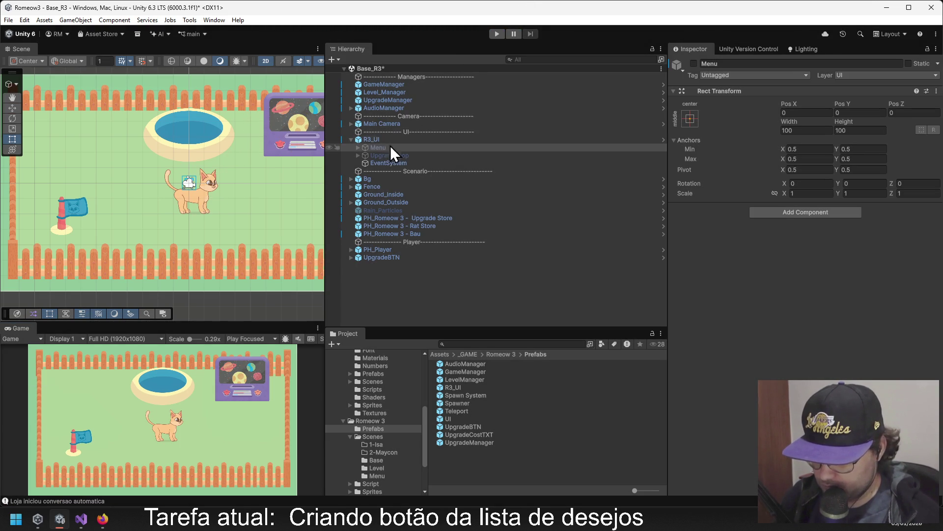
pyautogui.click(390, 155)
pyautogui.click(693, 64)
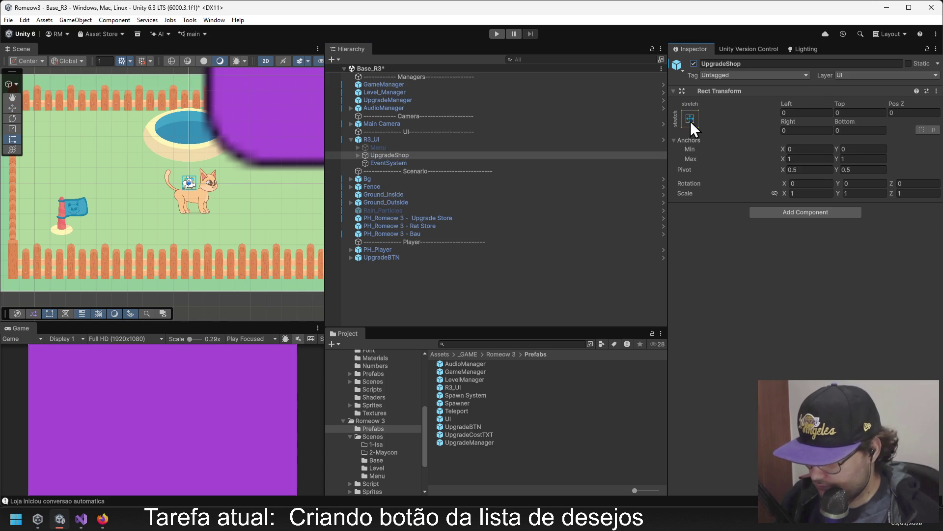
pyautogui.click(693, 64)
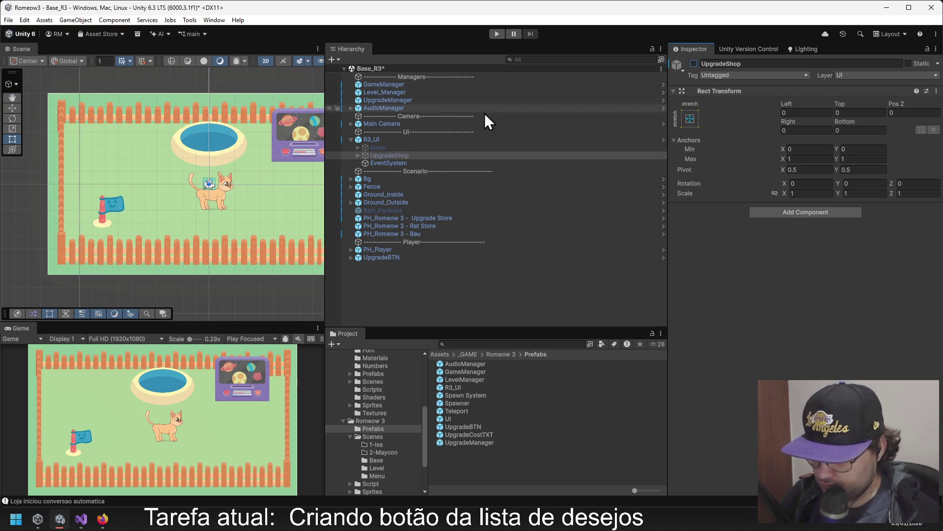
# Inspect R3_UI and Menu, then toggle UpgradeShop on and off again, leaving it hidden.
pyautogui.click(393, 140)
pyautogui.scroll(-3, 786, 182)
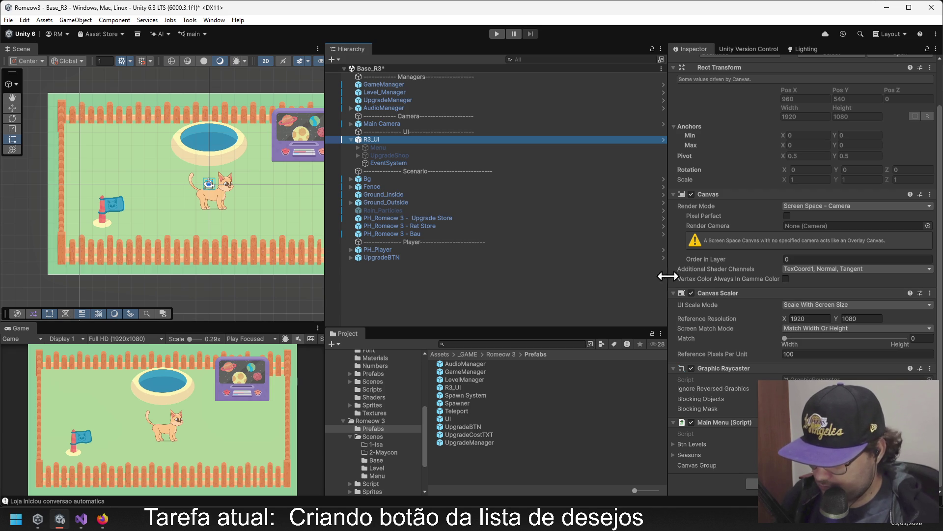
pyautogui.click(393, 148)
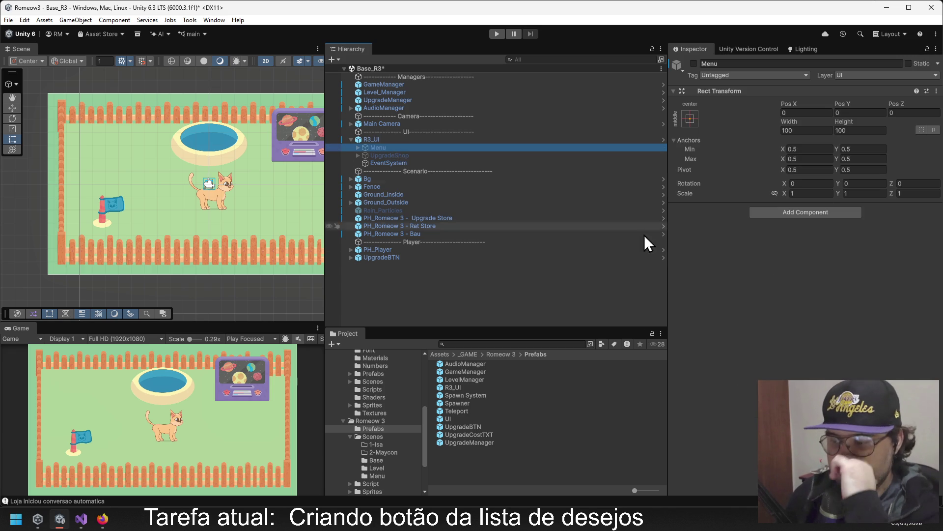
pyautogui.click(435, 153)
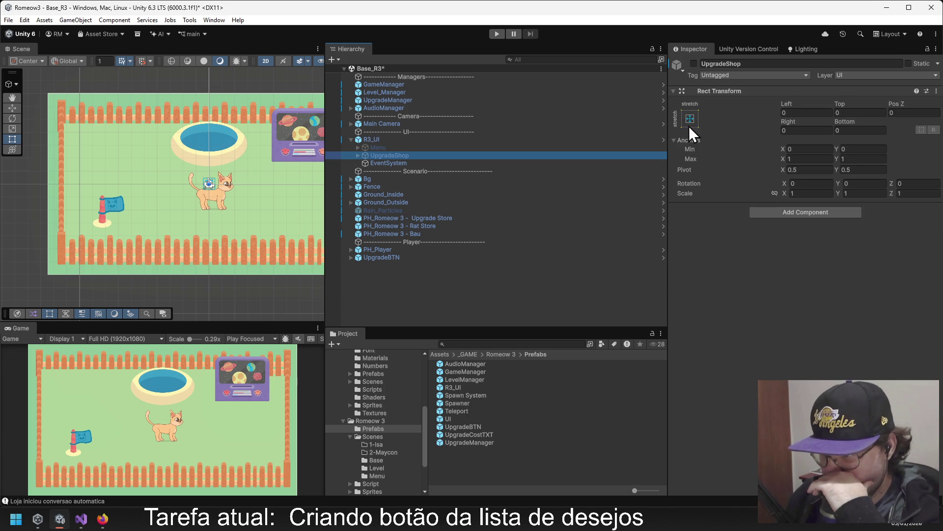
pyautogui.click(693, 64)
pyautogui.click(693, 64)
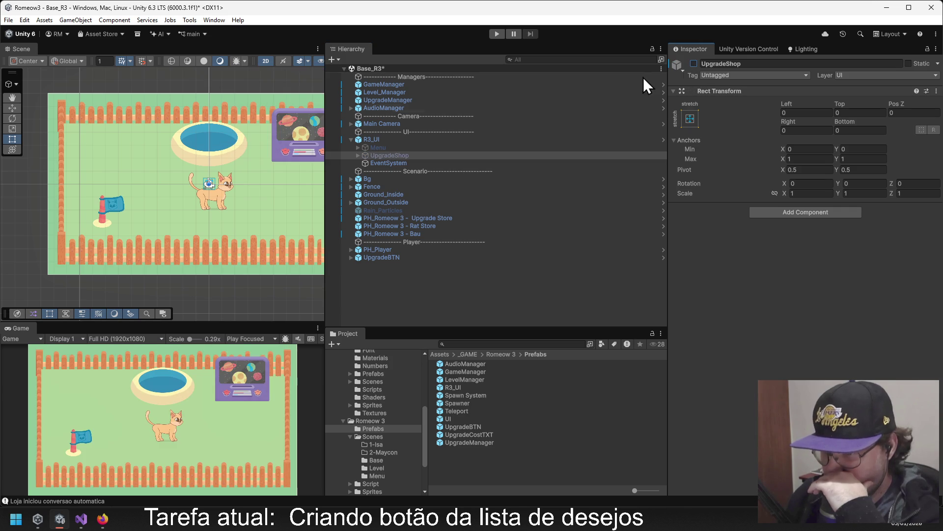
pyautogui.click(46, 501)
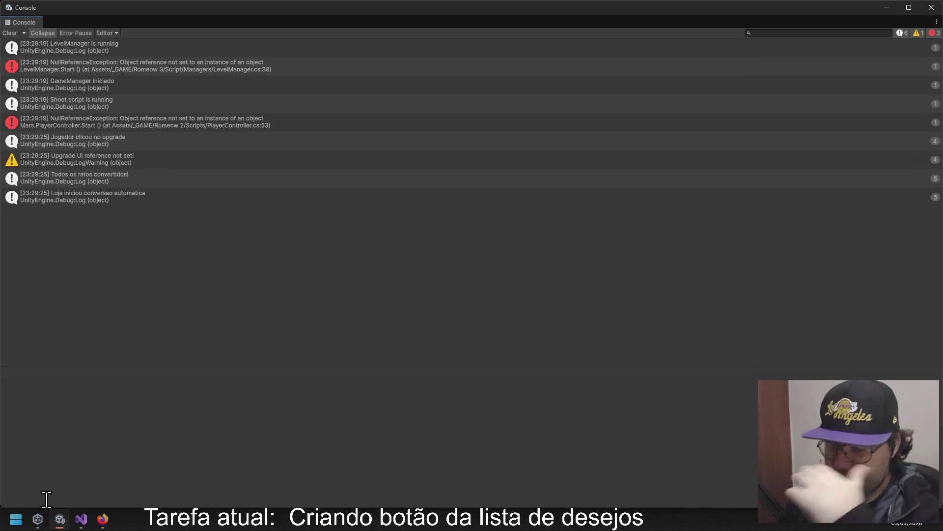
pyautogui.click(158, 153)
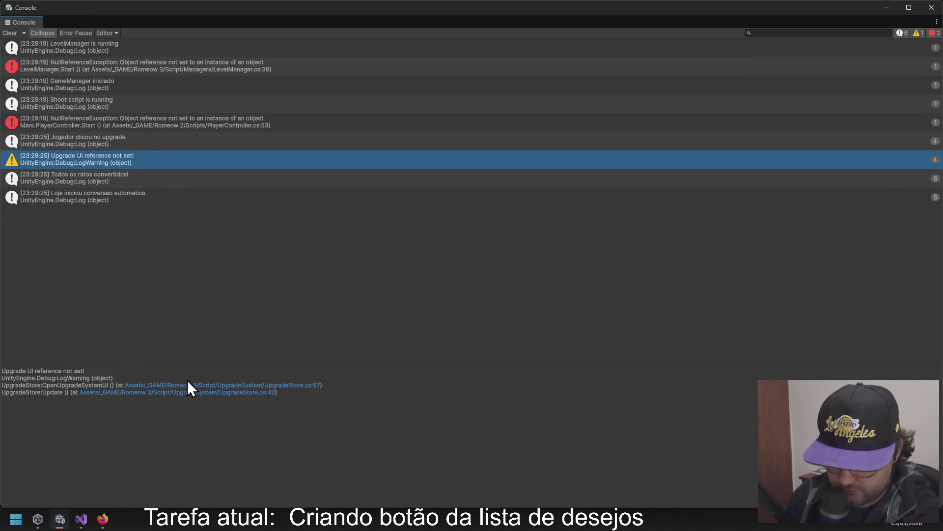
pyautogui.click(931, 7)
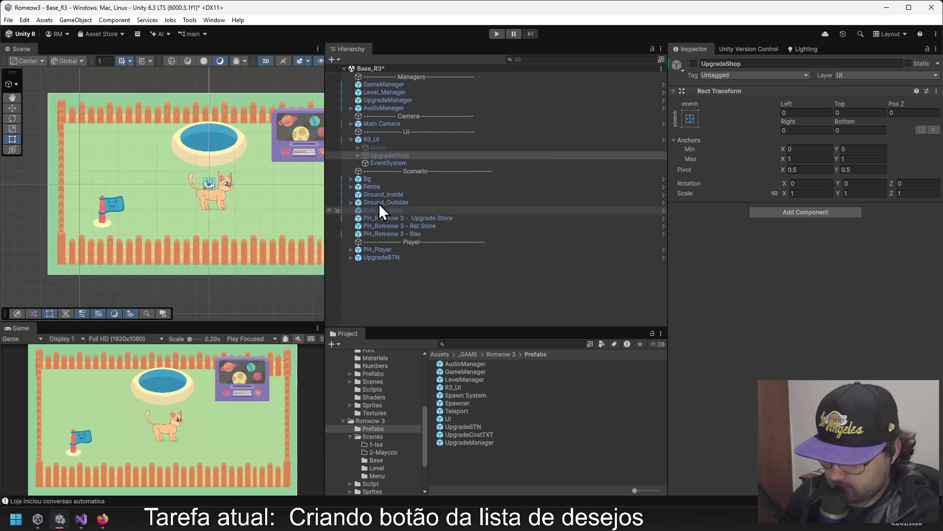
# Drag UpgradeShop into PH_Romeow 3 - Upgrade Store's Upgrade Ui field, then enter Play mode.
pyautogui.click(358, 155)
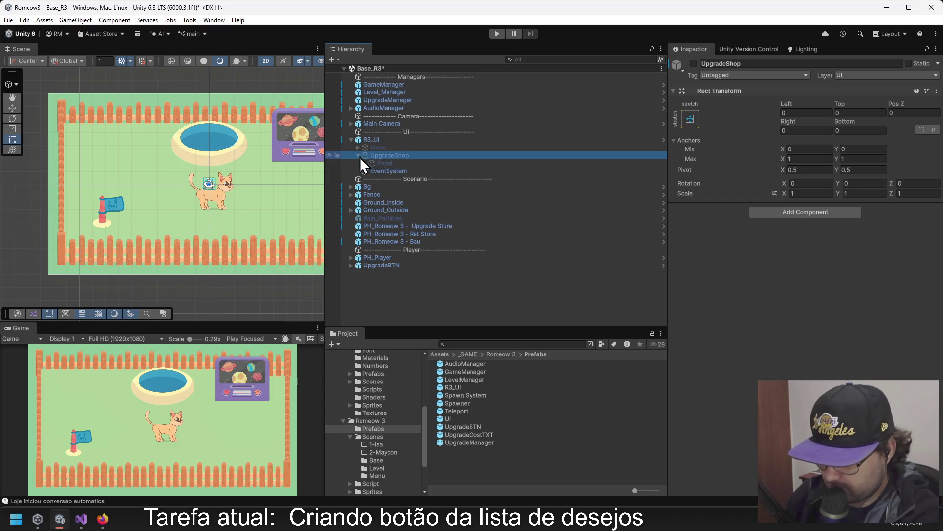
pyautogui.click(382, 161)
pyautogui.scroll(-1, 767, 252)
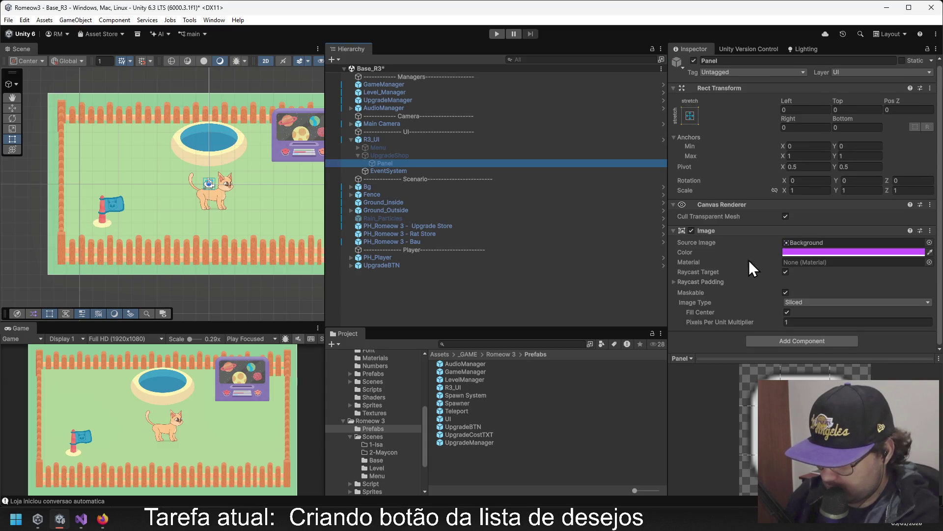
pyautogui.click(390, 155)
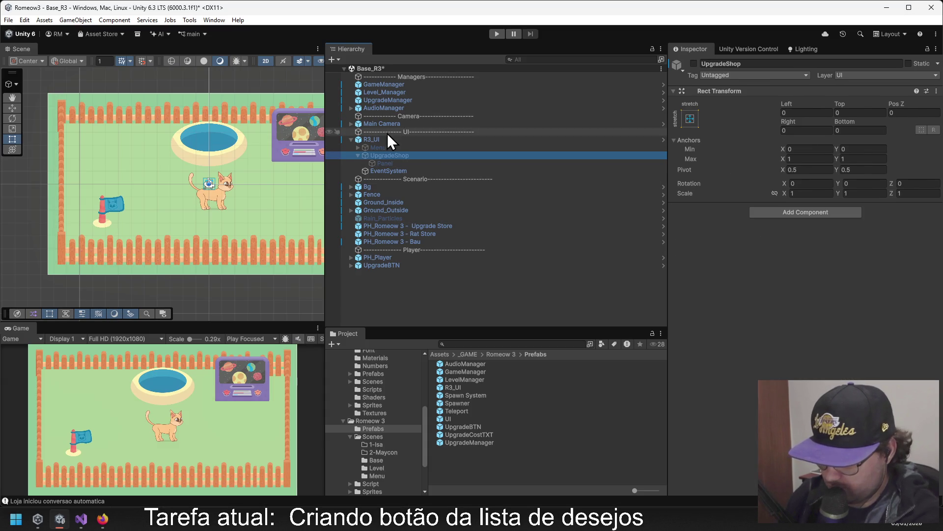
pyautogui.click(432, 225)
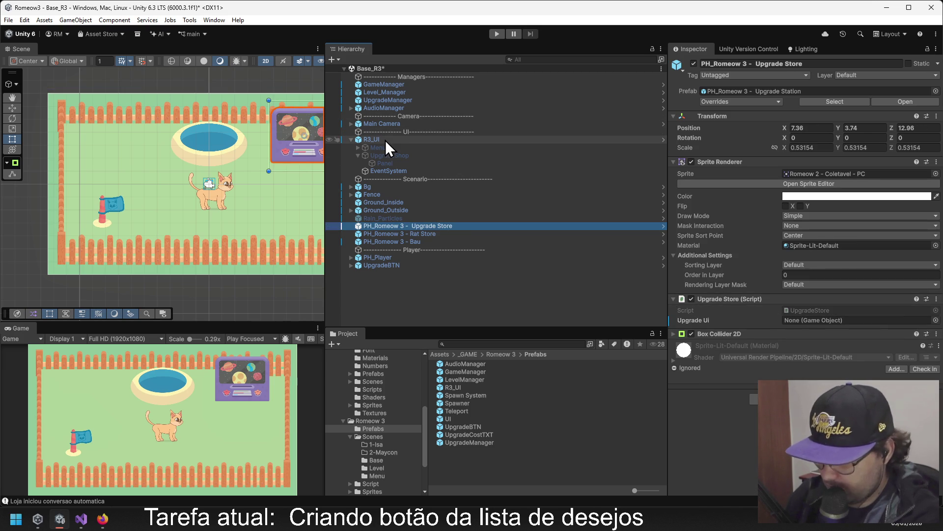
pyautogui.moveTo(405, 156)
pyautogui.mouseDown()
pyautogui.moveTo(400, 164)
pyautogui.moveTo(802, 282)
pyautogui.moveTo(801, 321)
pyautogui.mouseUp()
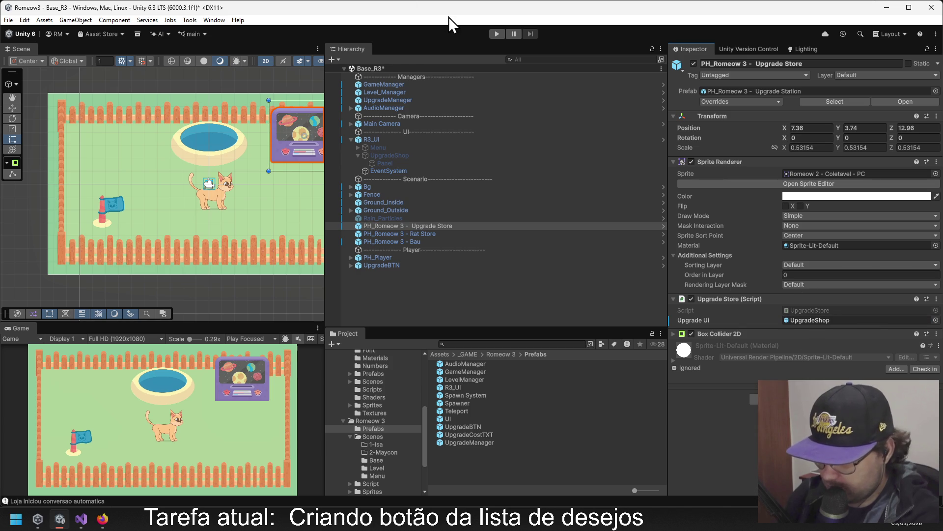
pyautogui.click(497, 34)
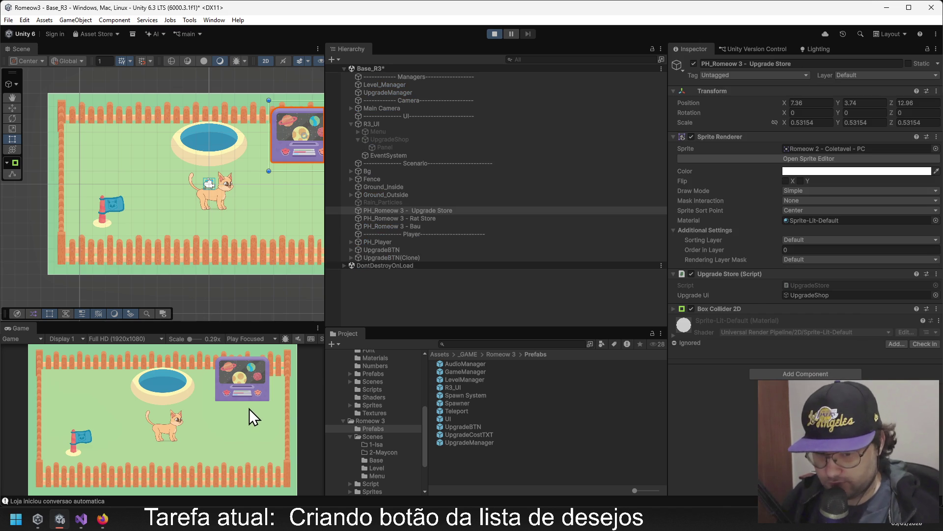
# In Play mode, walk the cat to the upgrade store and pan the Scene view toward the shop canvas.
pyautogui.click(246, 409)
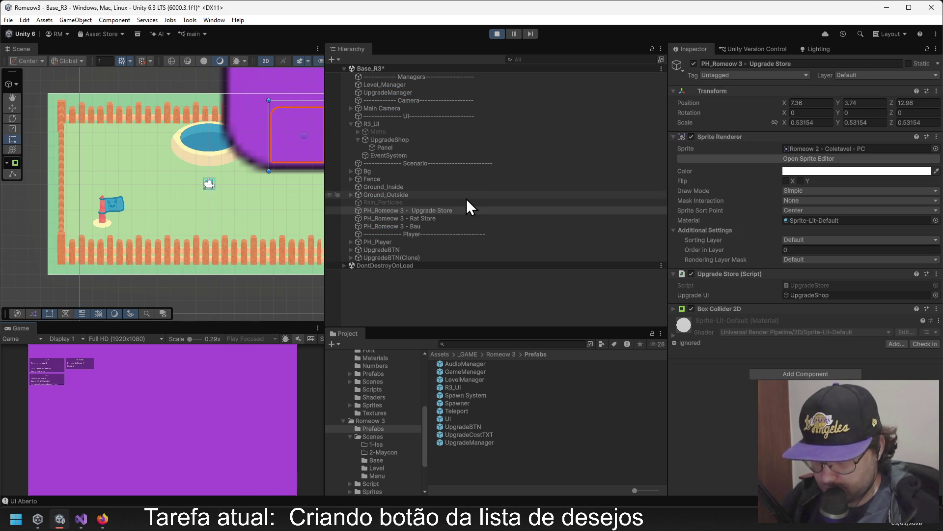
pyautogui.click(172, 362)
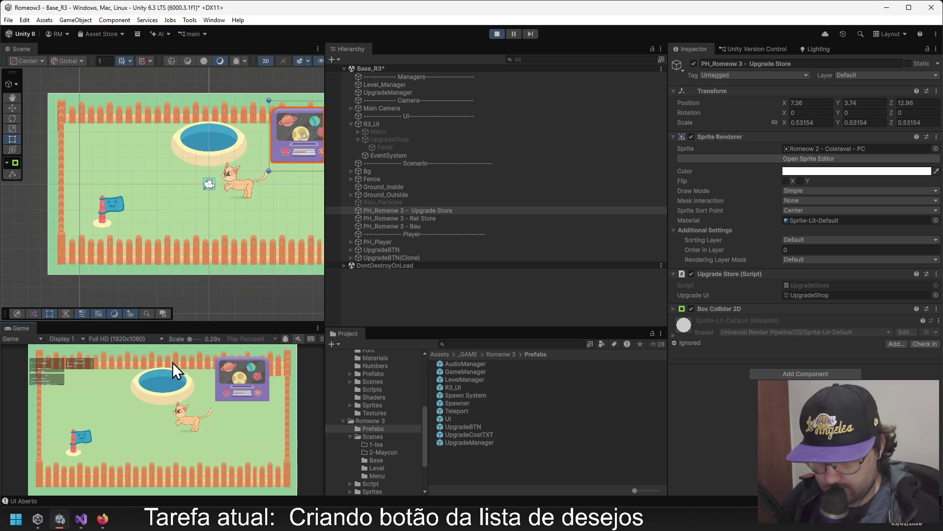
pyautogui.scroll(-1, 243, 119)
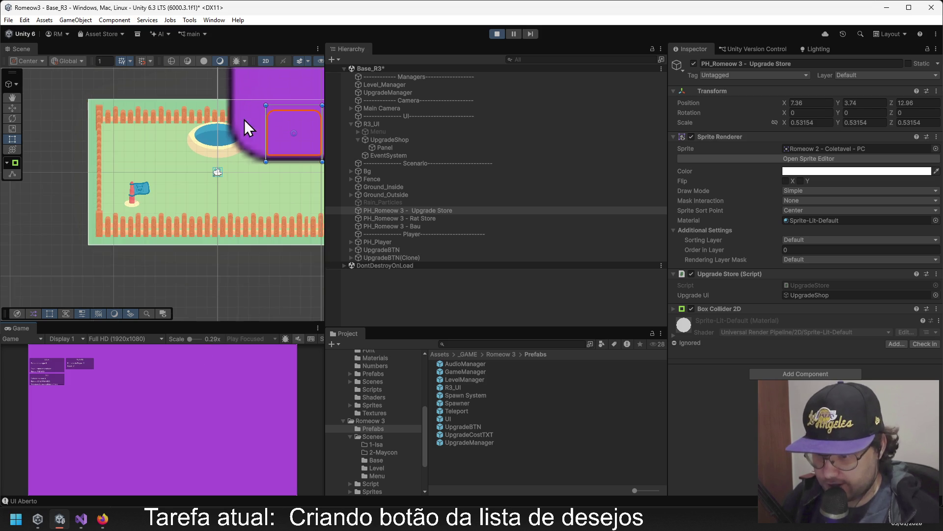
pyautogui.moveTo(244, 119); pyautogui.dragTo(93, 295)
# Zoom the Scene view around the opened purple upgrade panel, then stop the game.
pyautogui.scroll(-1, 187, 181)
pyautogui.scroll(-2, 190, 181)
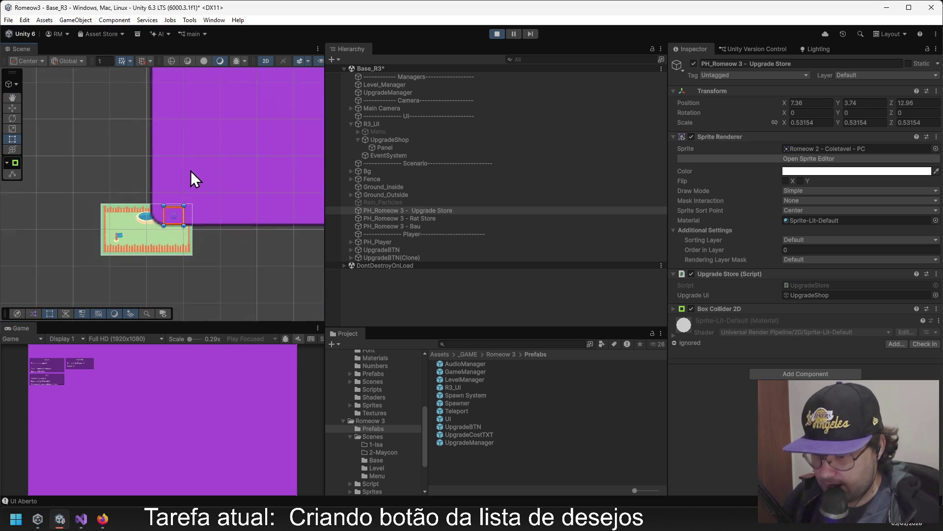
pyautogui.moveTo(190, 181); pyautogui.dragTo(121, 217)
pyautogui.scroll(3, 121, 217)
pyautogui.scroll(-5, 193, 118)
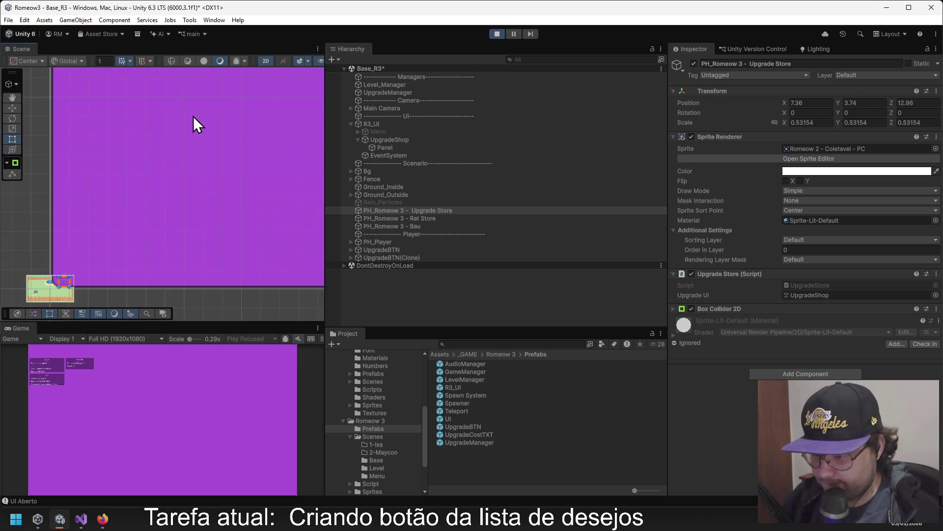
pyautogui.scroll(-2, 246, 118)
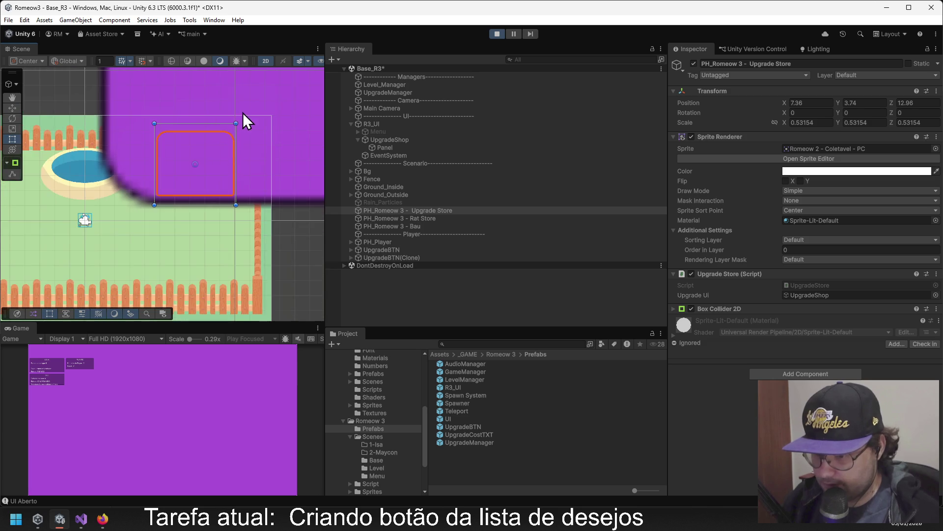
pyautogui.scroll(3, 199, 187)
pyautogui.scroll(-4, 202, 186)
pyautogui.scroll(-1, 204, 185)
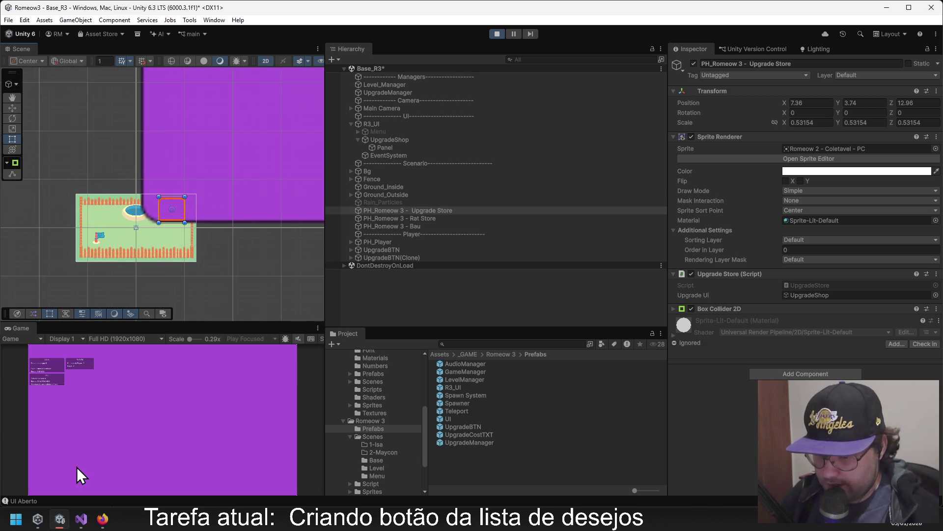
pyautogui.click(503, 35)
pyautogui.moveTo(388, 155)
pyautogui.mouseDown()
pyautogui.moveTo(351, 183)
pyautogui.moveTo(389, 156)
pyautogui.mouseUp()
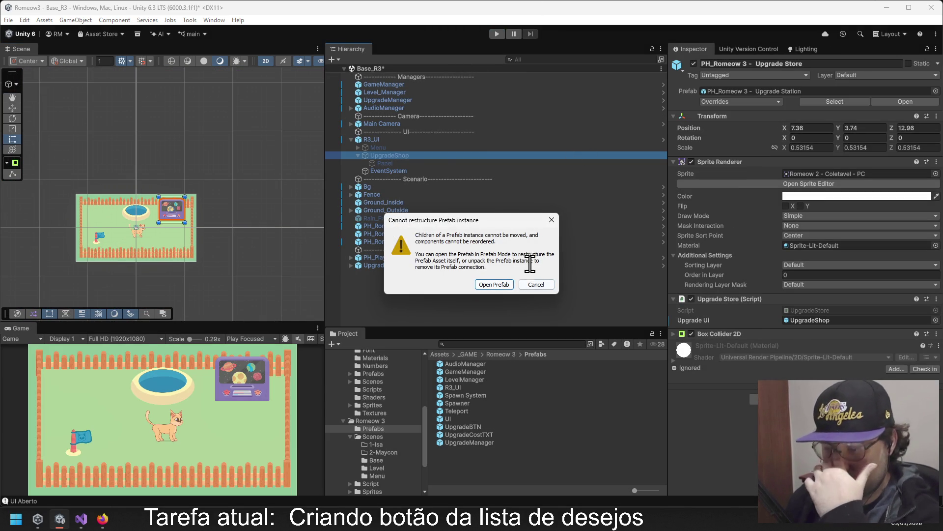
# Dismiss the Prefab restructure warning and deactivate the UpgradeShop object.
pyautogui.click(539, 283)
pyautogui.click(394, 155)
pyautogui.moveTo(393, 142); pyautogui.dragTo(390, 149)
pyautogui.click(411, 154)
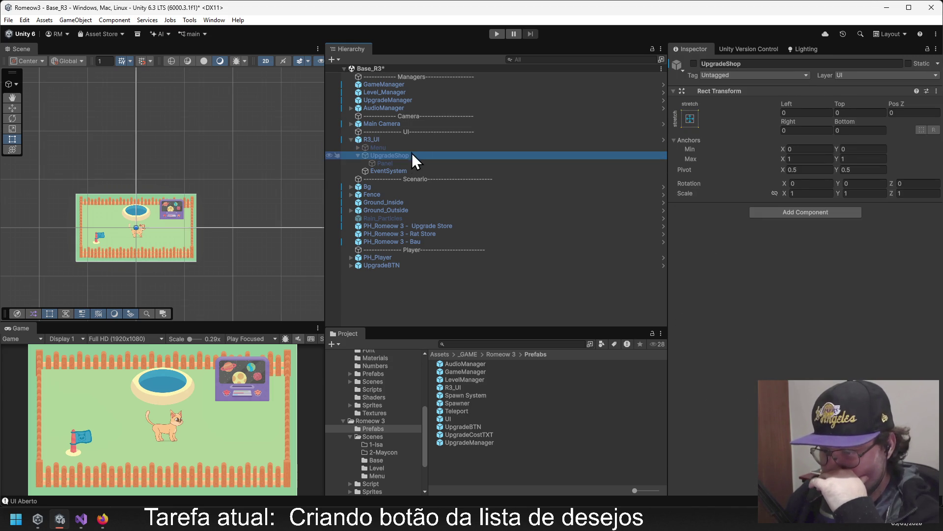
pyautogui.click(693, 64)
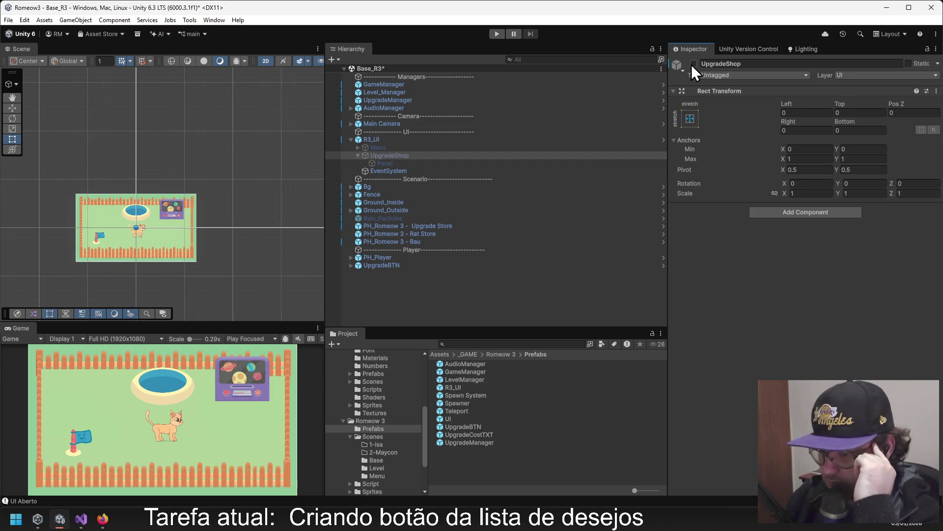
# Inspect the Panel inside UpgradeShop, including its Canvas Renderer details.
pyautogui.click(385, 164)
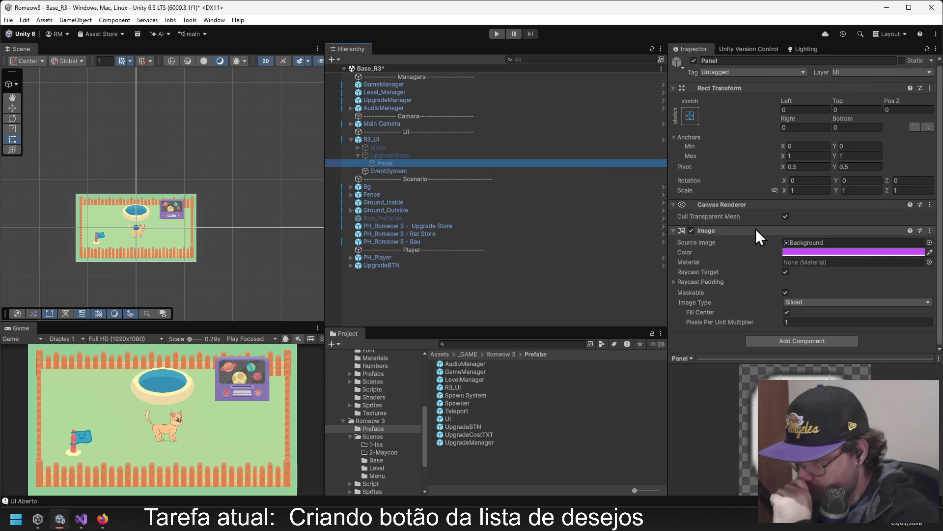
pyautogui.click(674, 205)
pyautogui.click(673, 208)
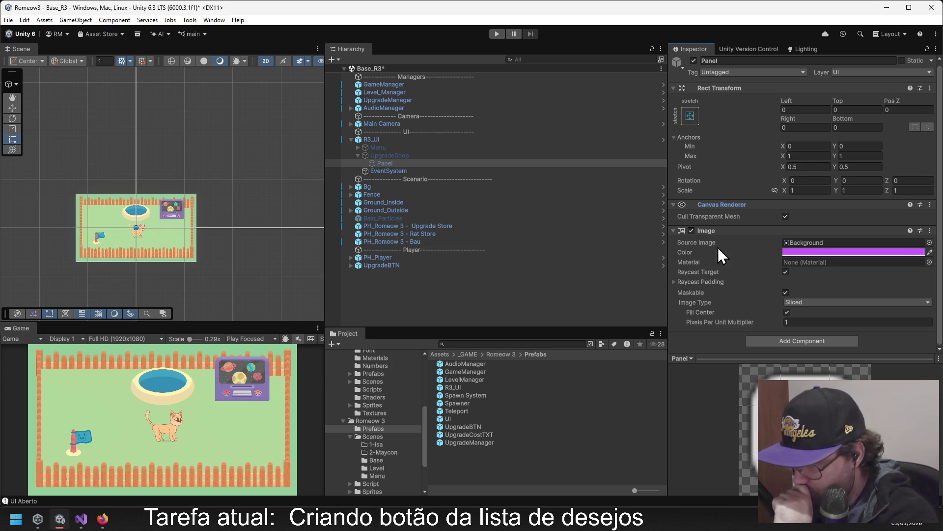
pyautogui.scroll(1, 784, 144)
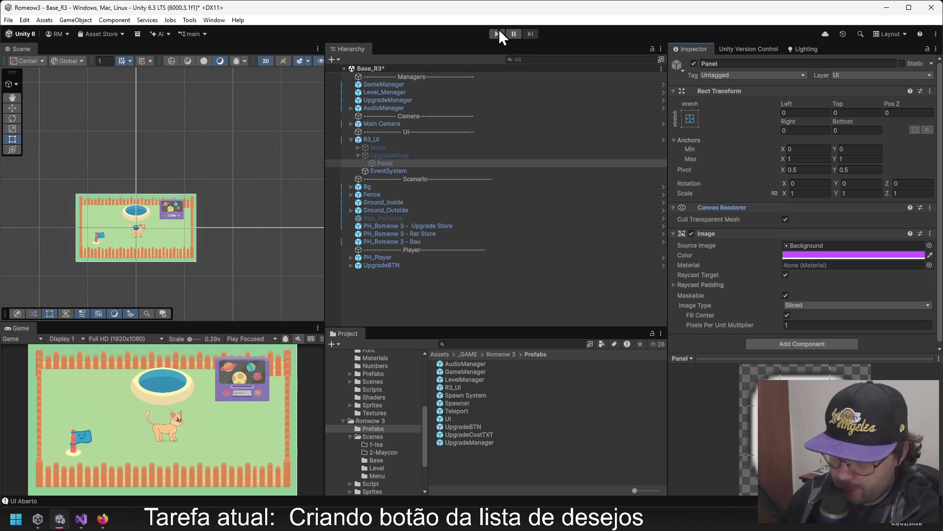
# Preview the Menu overlay by activating and re-hiding it, then show the Romeow 3 folder.
pyautogui.click(387, 148)
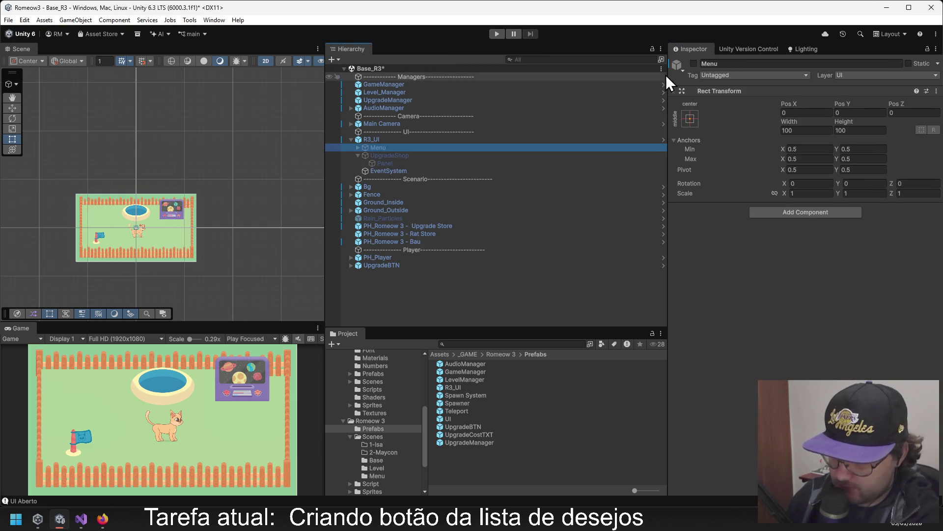
pyautogui.click(693, 63)
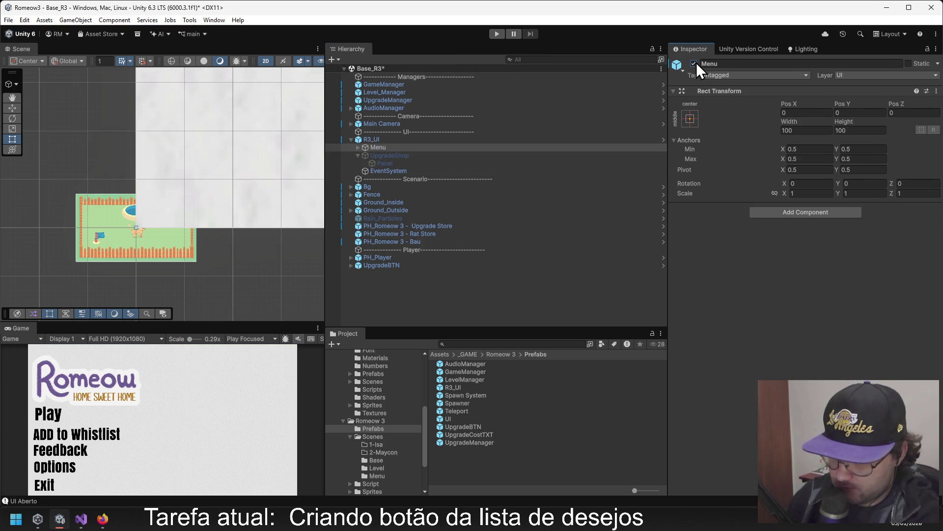
pyautogui.click(695, 64)
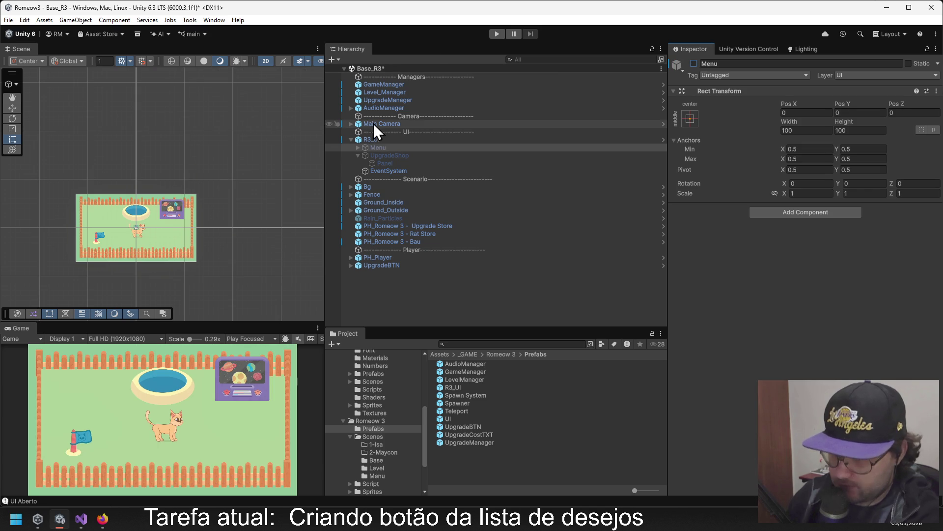
pyautogui.click(496, 355)
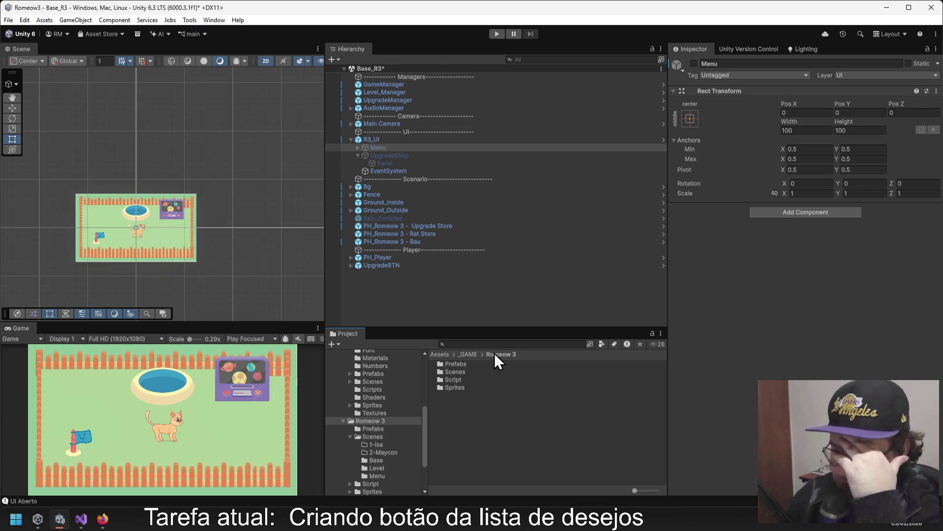
# Open the MainMenu_R3 scene from Scenes > Menu, saving Base_R3 changes first.
pyautogui.doubleClick(458, 373)
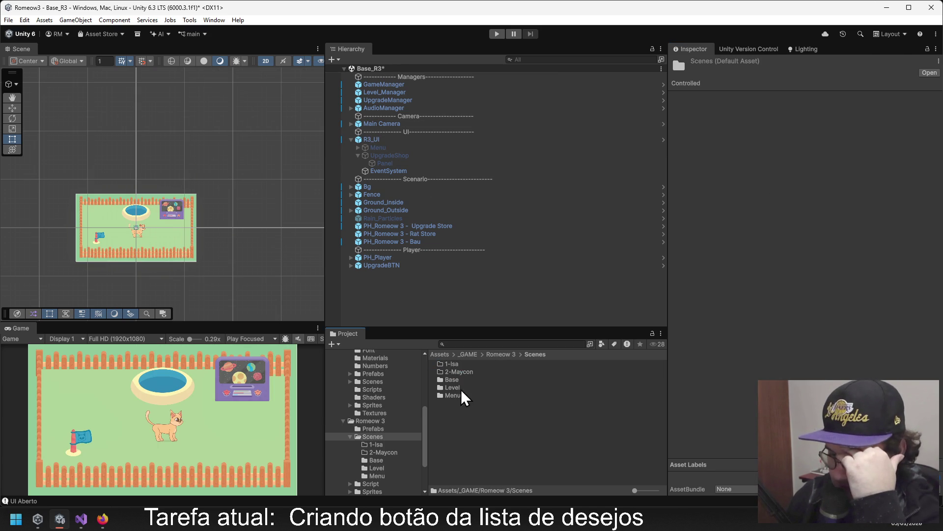
pyautogui.doubleClick(457, 396)
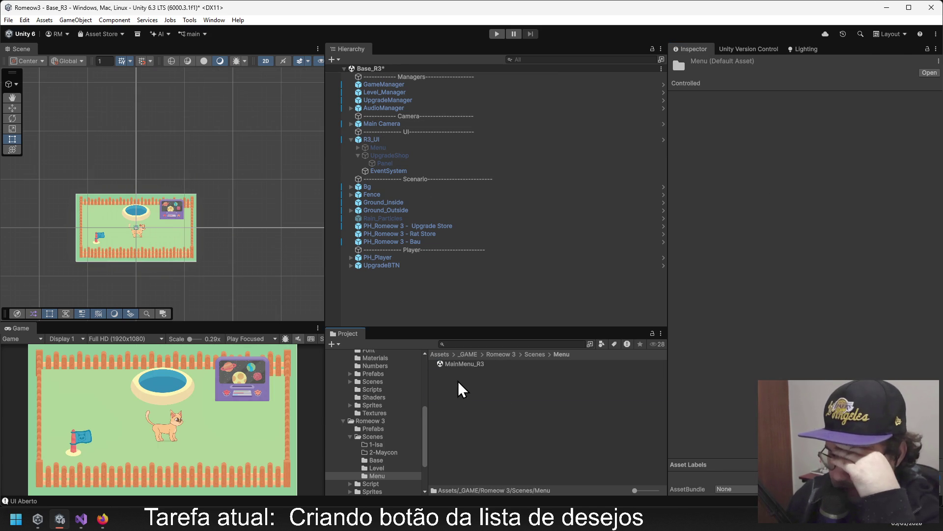
pyautogui.doubleClick(468, 365)
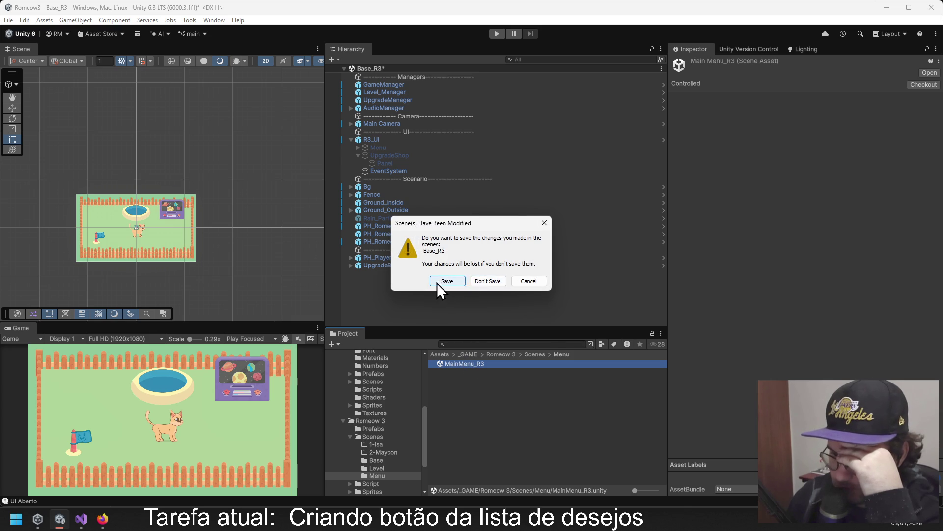
pyautogui.click(451, 283)
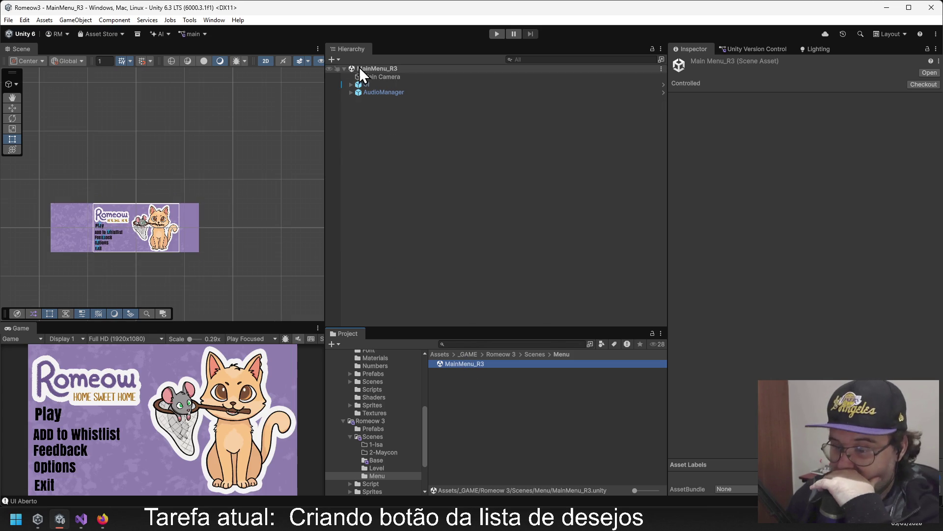
# Expand UI and Menu in MainMenu_R3's Hierarchy and inspect PH_Background_R3.
pyautogui.click(351, 93)
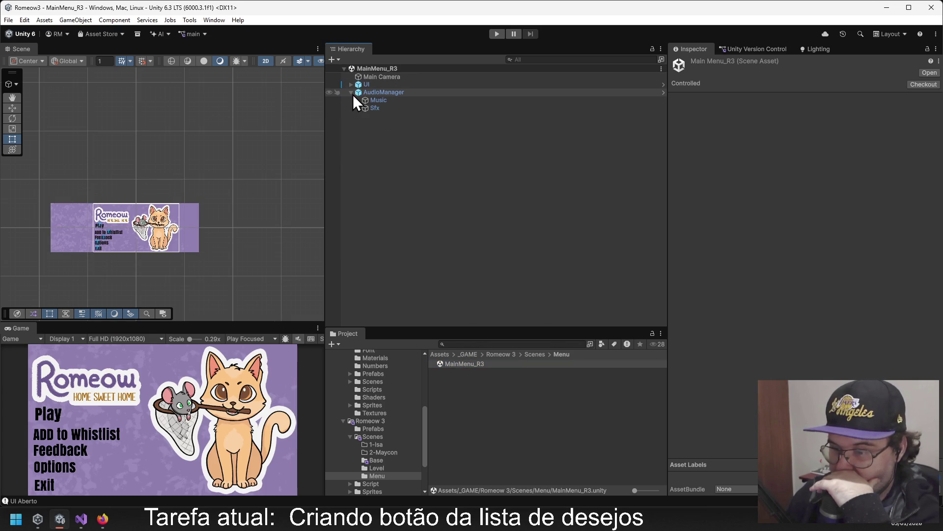
pyautogui.click(351, 92)
pyautogui.click(348, 84)
pyautogui.click(351, 84)
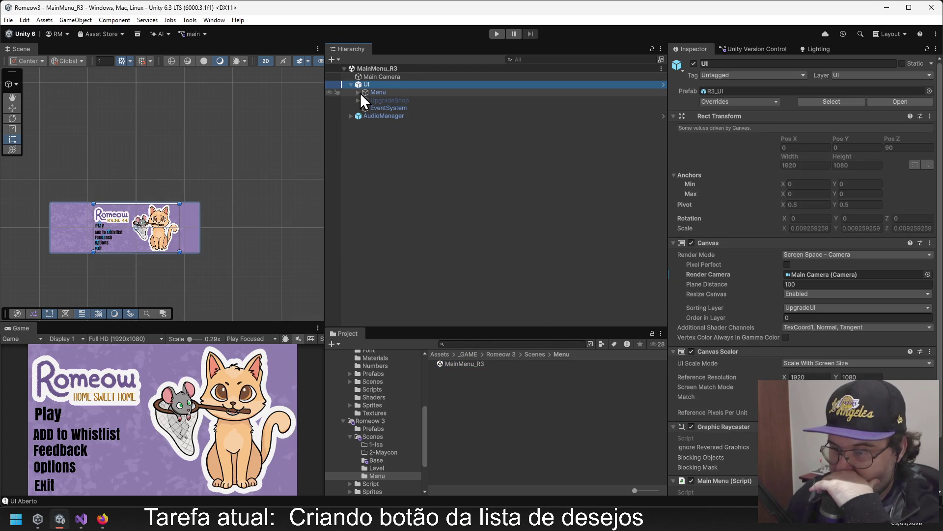
pyautogui.click(358, 92)
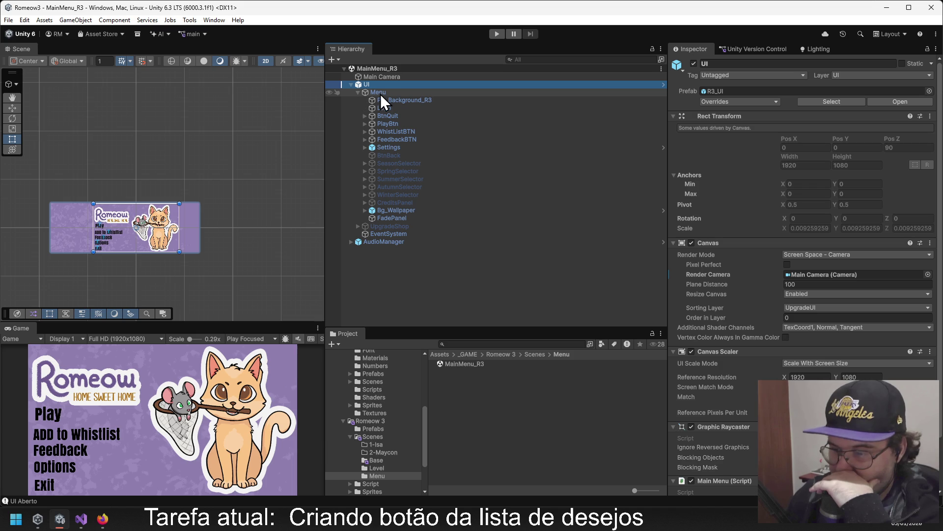
pyautogui.click(364, 84)
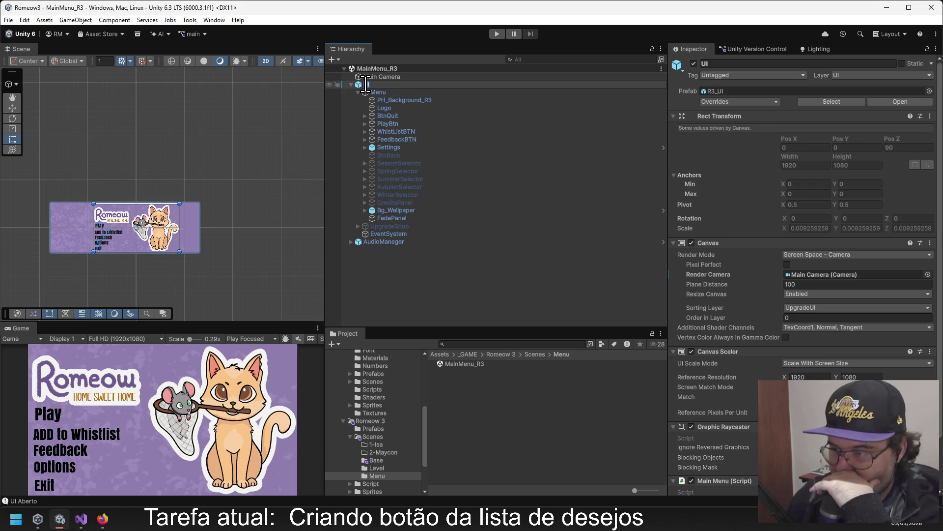
pyautogui.click(434, 270)
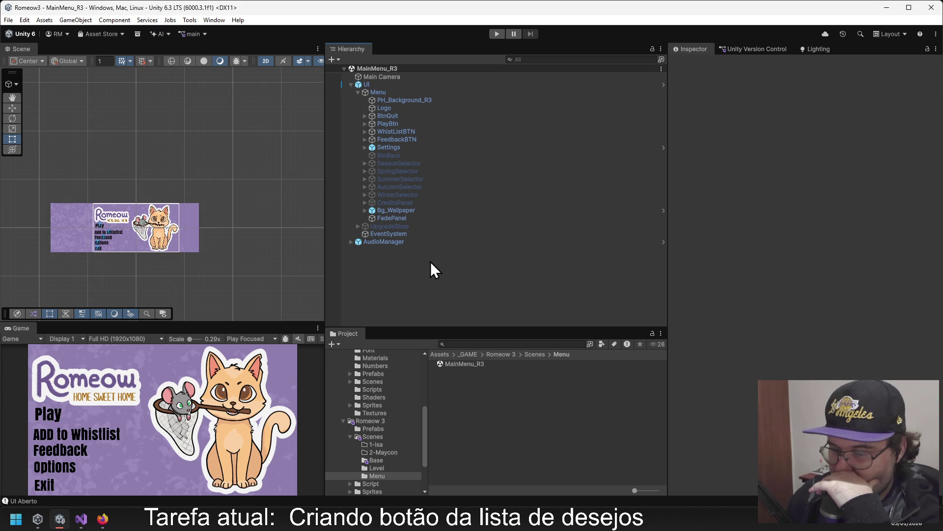
pyautogui.click(388, 101)
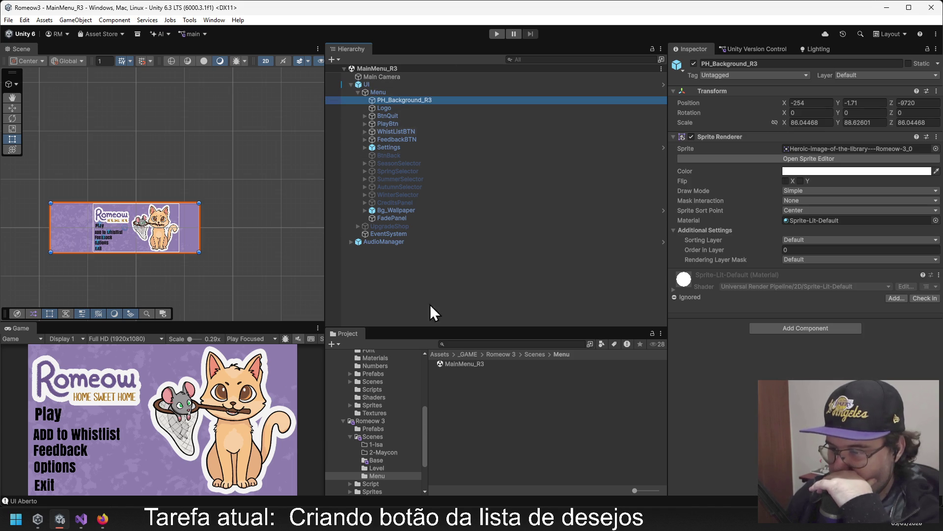
# Go to Scenes > Base and reopen the Base_R3 scene.
pyautogui.click(530, 354)
pyautogui.doubleClick(455, 380)
pyautogui.doubleClick(457, 364)
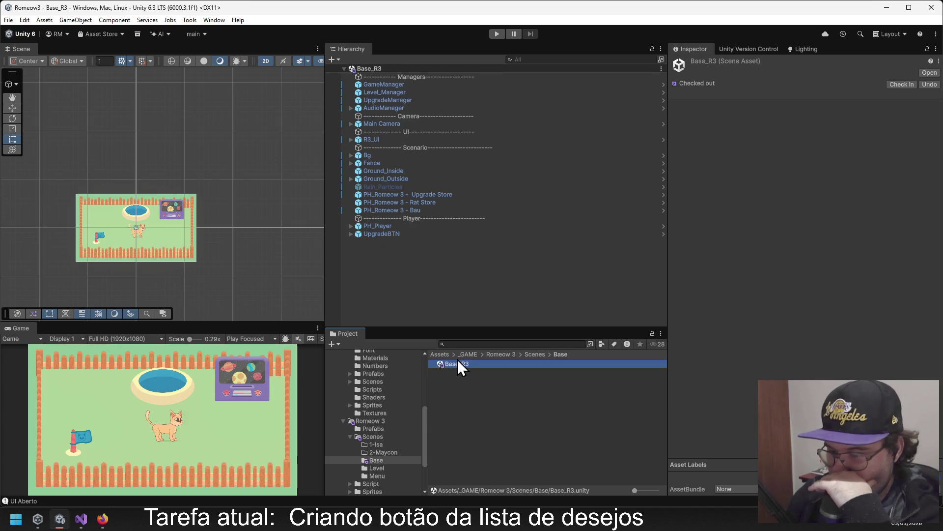
pyautogui.click(388, 126)
pyautogui.scroll(-6, 792, 193)
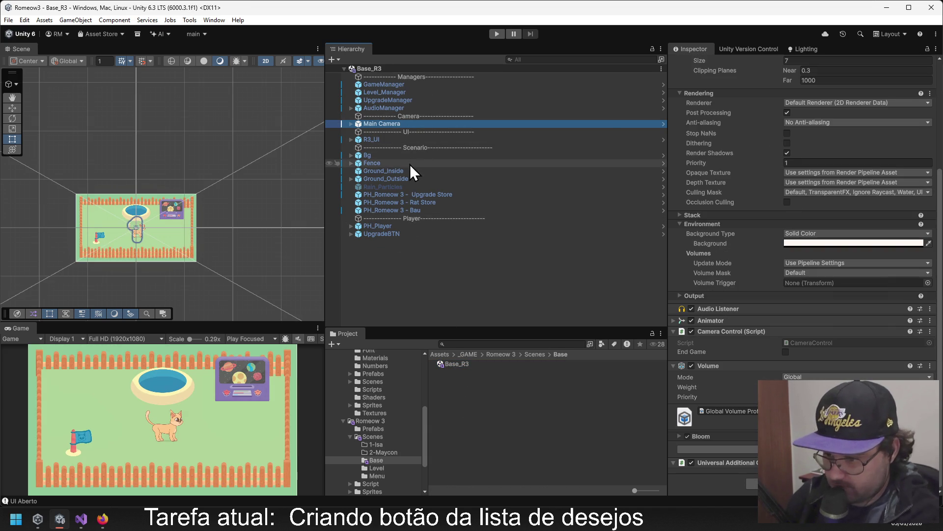
pyautogui.click(413, 195)
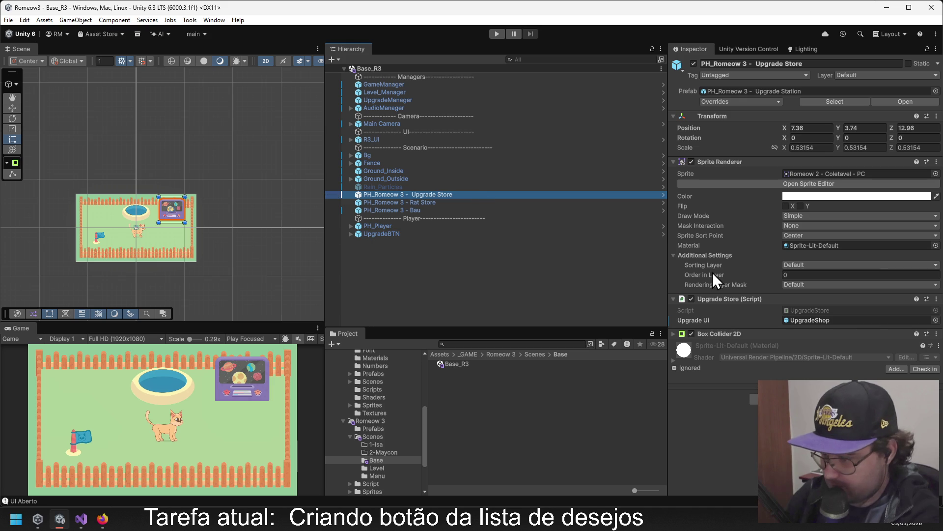
pyautogui.click(801, 321)
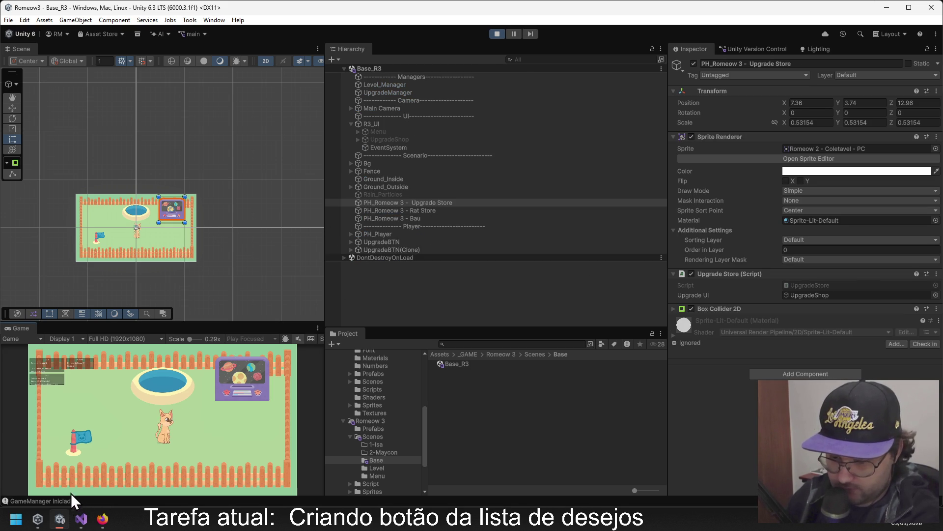
pyautogui.click(211, 420)
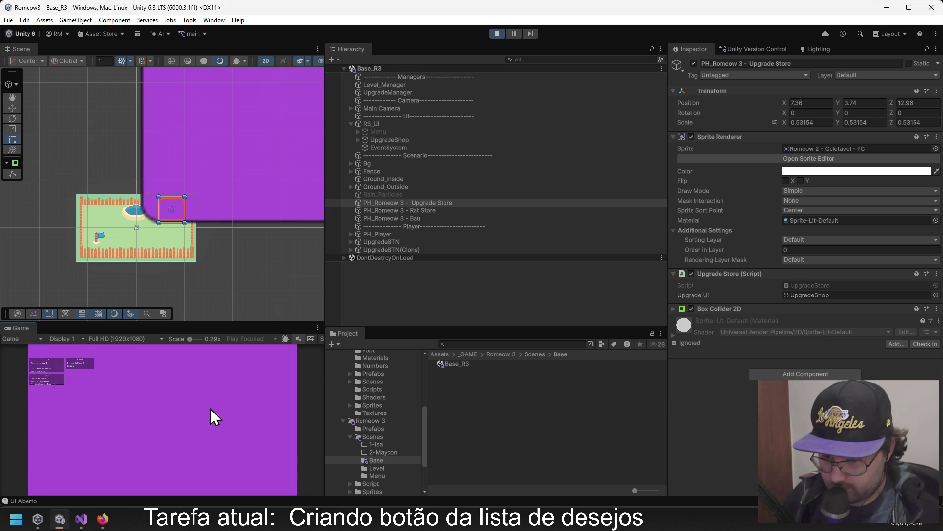
pyautogui.scroll(-5, 220, 201)
pyautogui.moveTo(223, 194)
pyautogui.mouseDown()
pyautogui.moveTo(295, 74)
pyautogui.moveTo(15, 274)
pyautogui.mouseUp()
pyautogui.scroll(-2, 246, 164)
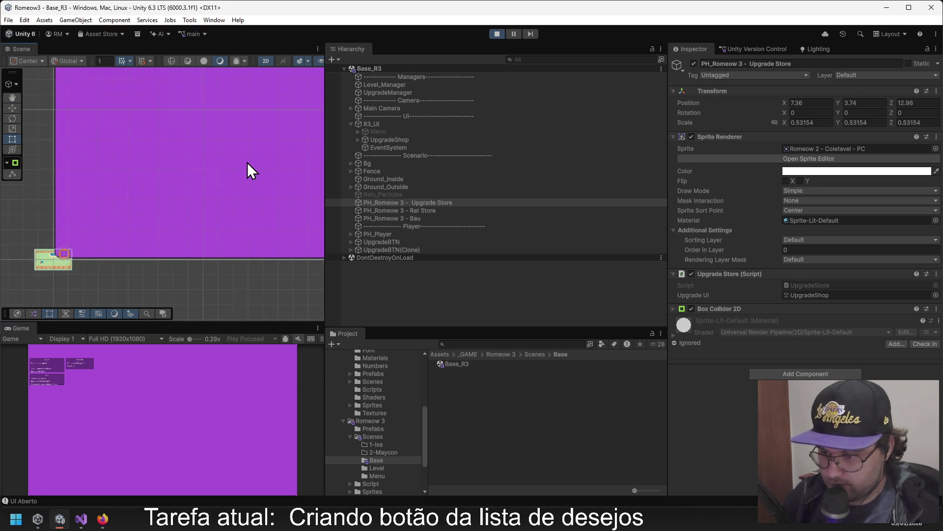
pyautogui.scroll(-3, 249, 161)
pyautogui.moveTo(295, 152); pyautogui.dragTo(211, 196)
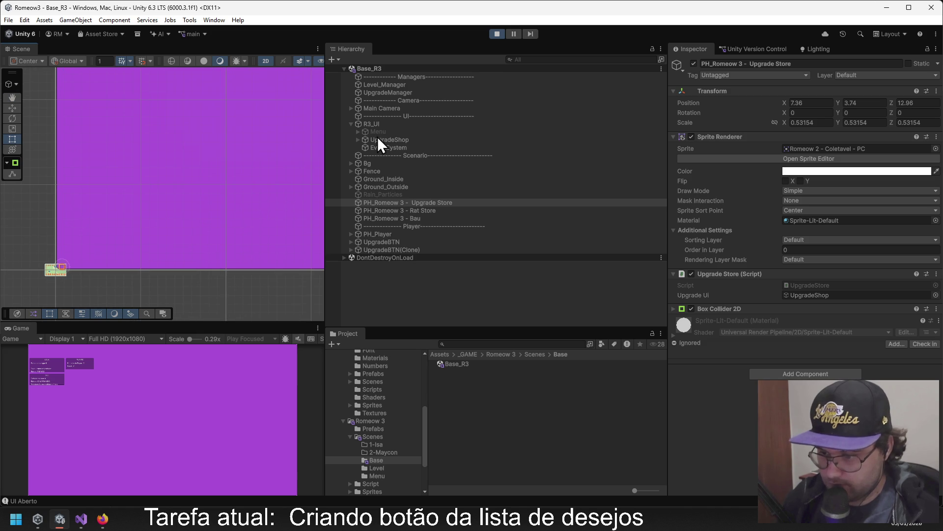
pyautogui.click(358, 140)
pyautogui.doubleClick(365, 149)
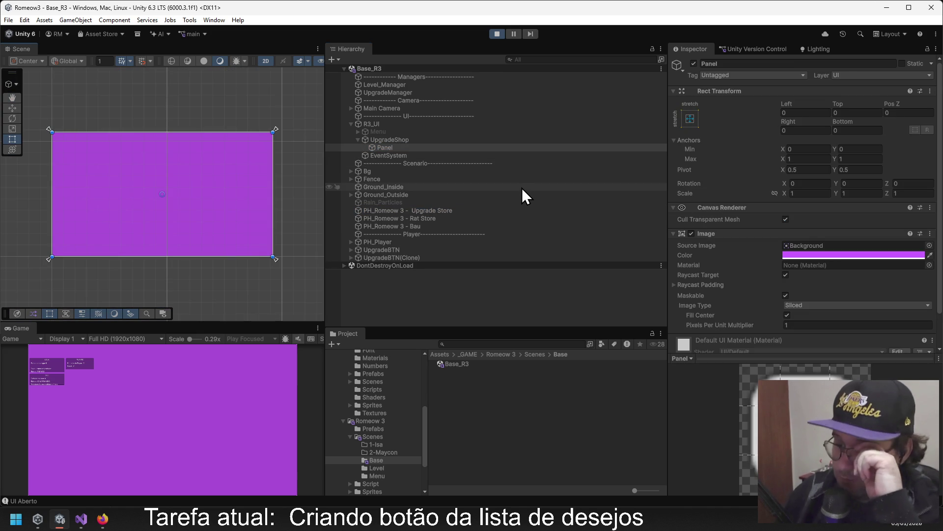
pyautogui.click(417, 139)
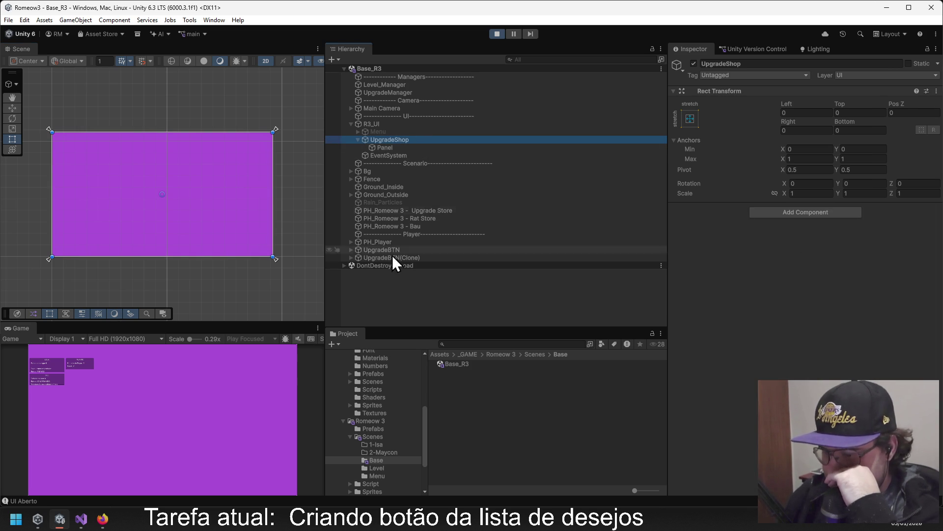
pyautogui.click(440, 212)
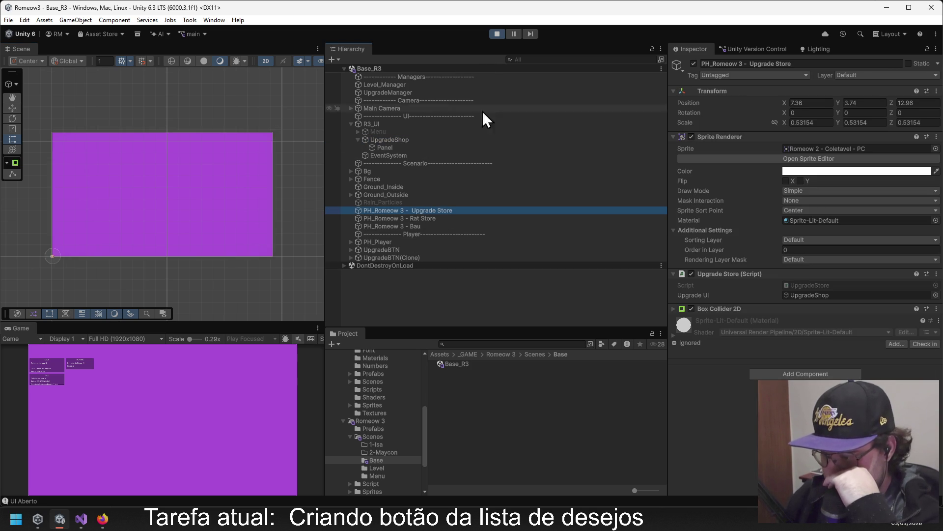
pyautogui.click(498, 34)
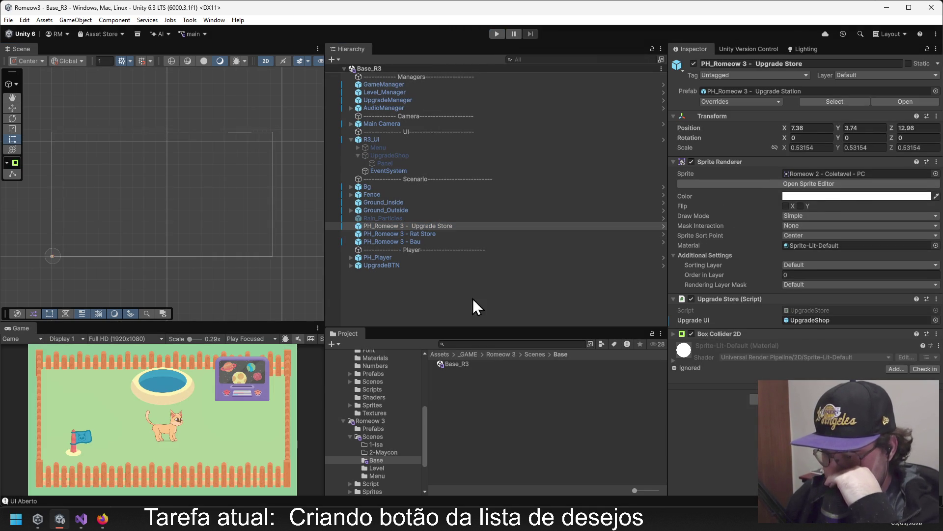
# Open the Romeow 3 Prefabs folder and drag a copy of the UI prefab into the Hierarchy.
pyautogui.click(502, 355)
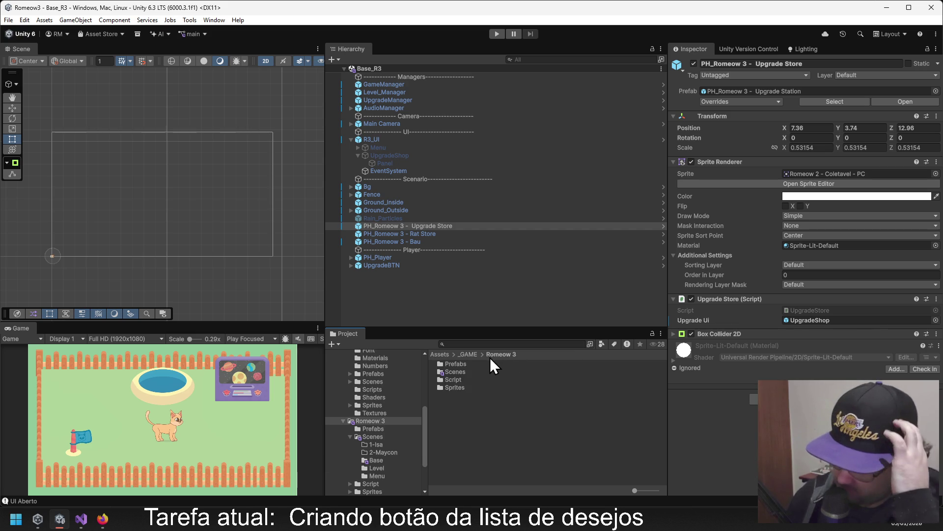
pyautogui.click(461, 372)
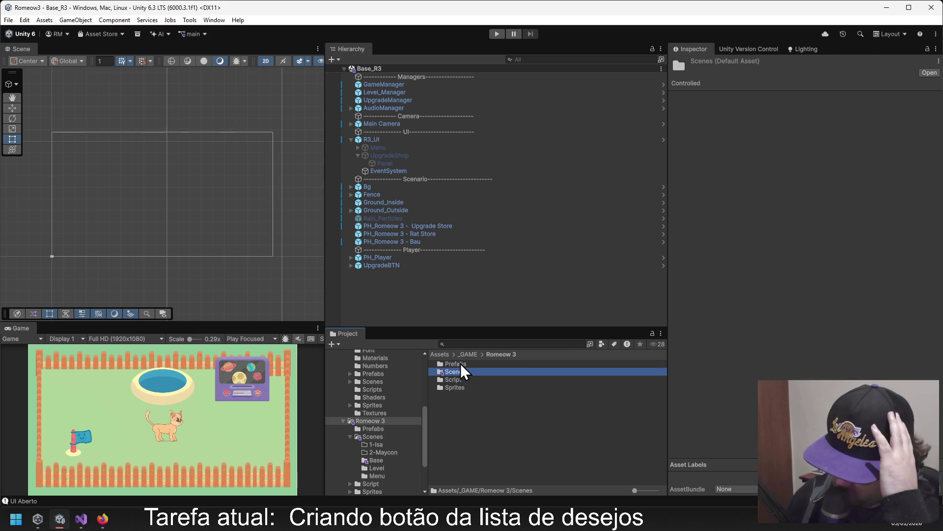
pyautogui.doubleClick(461, 363)
pyautogui.moveTo(457, 418); pyautogui.dragTo(383, 290)
# Inspect the added copy's UpgradeShop, its Panel and the UI canvas settings.
pyautogui.click(351, 274)
pyautogui.click(361, 289)
pyautogui.click(358, 289)
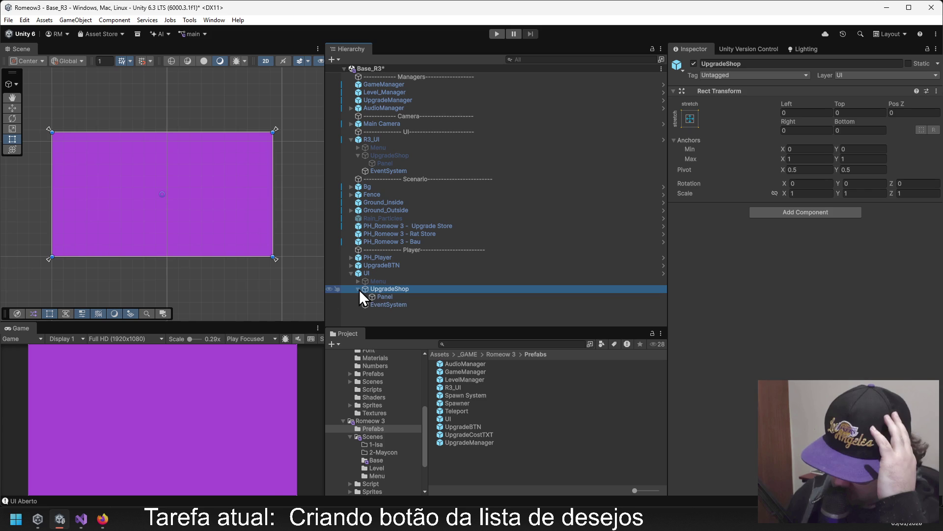
pyautogui.press('F2')
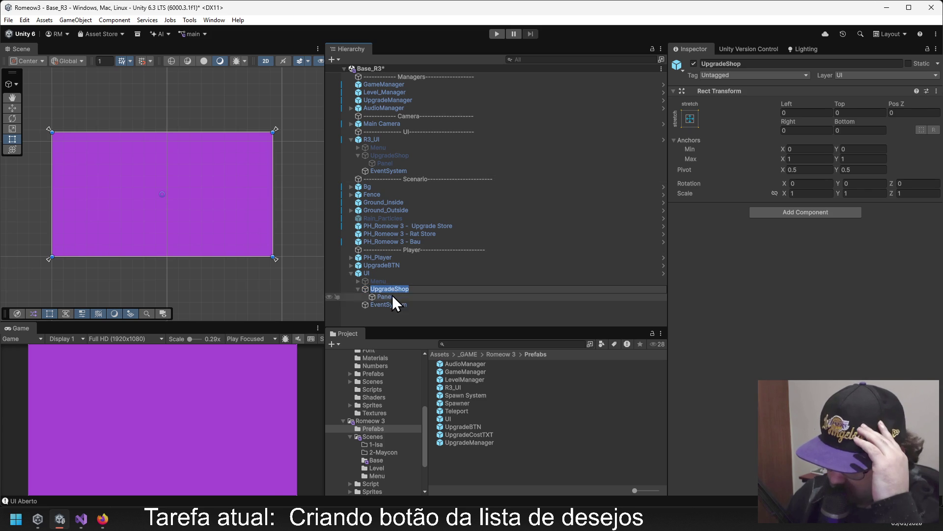
pyautogui.click(391, 297)
pyautogui.scroll(-2, 764, 275)
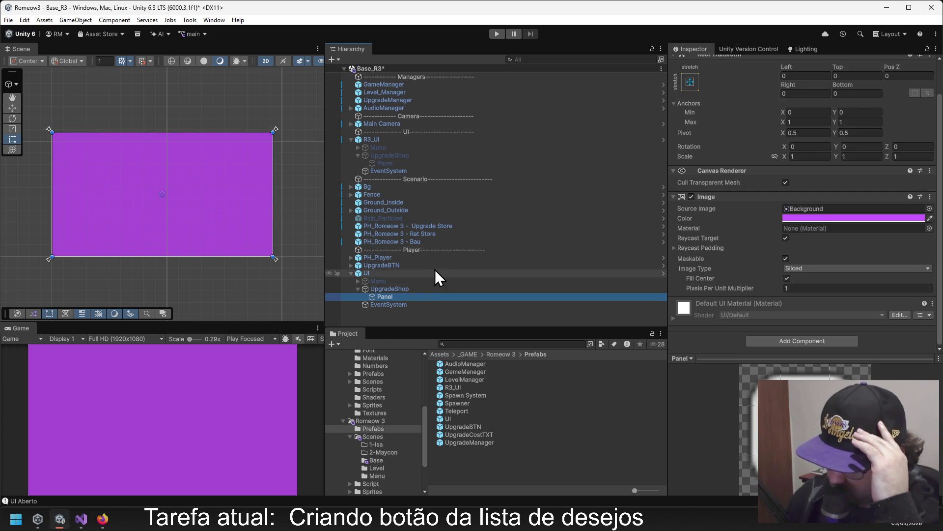
pyautogui.click(398, 290)
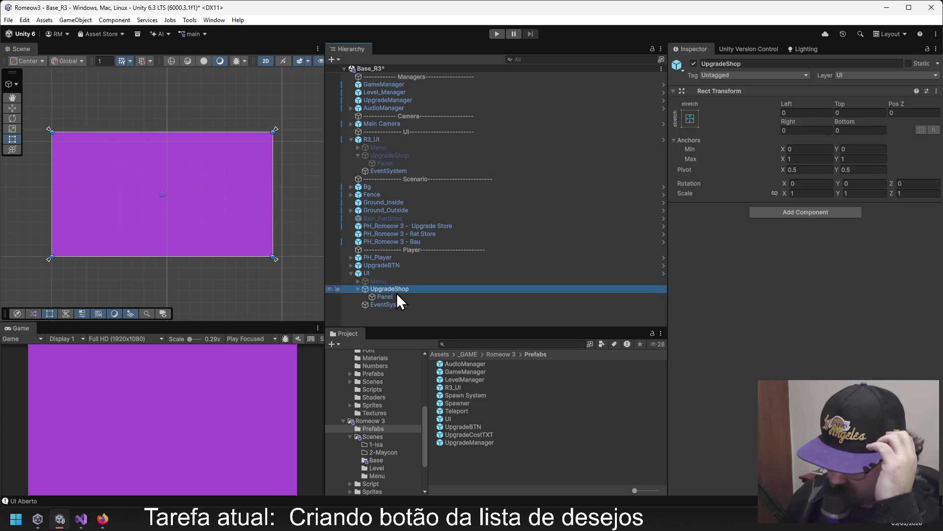
pyautogui.click(376, 274)
pyautogui.scroll(-2, 757, 276)
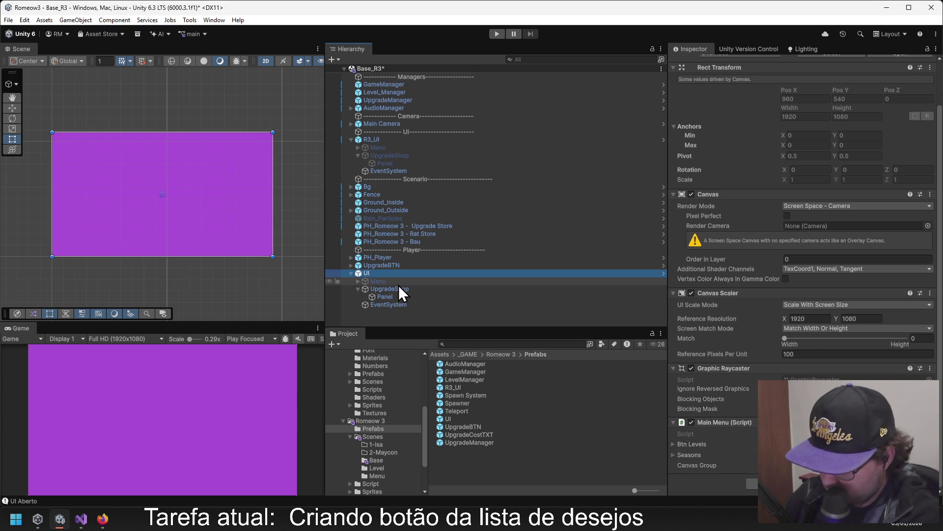
# Delete the added UI object from the Base_R3 scene.
pyautogui.click(380, 311)
pyautogui.click(368, 275)
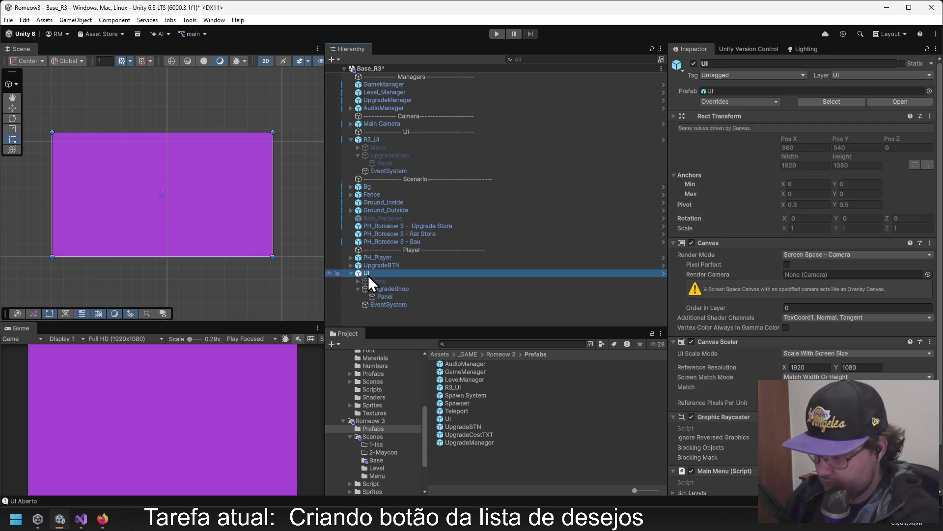
pyautogui.press('Delete')
# Activate R3_UI's UpgradeShop so its purple panel shows.
pyautogui.click(393, 140)
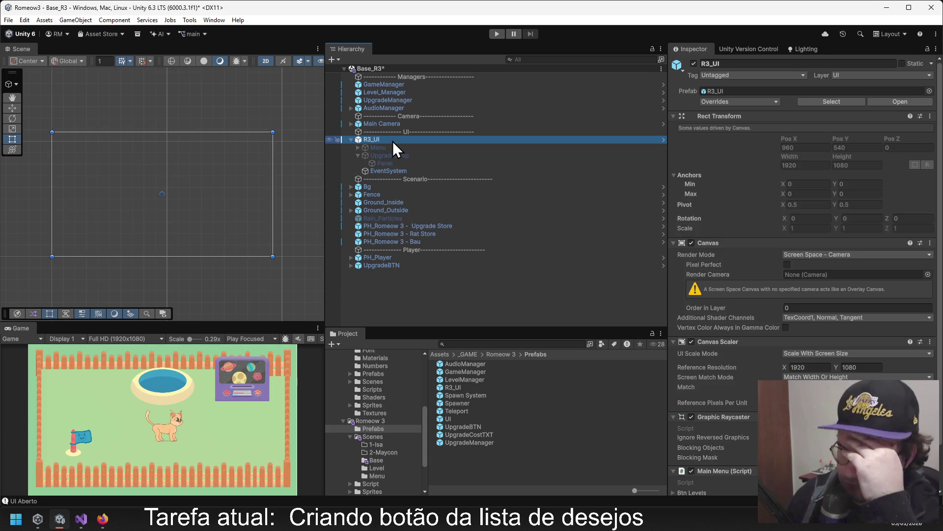
pyautogui.click(394, 148)
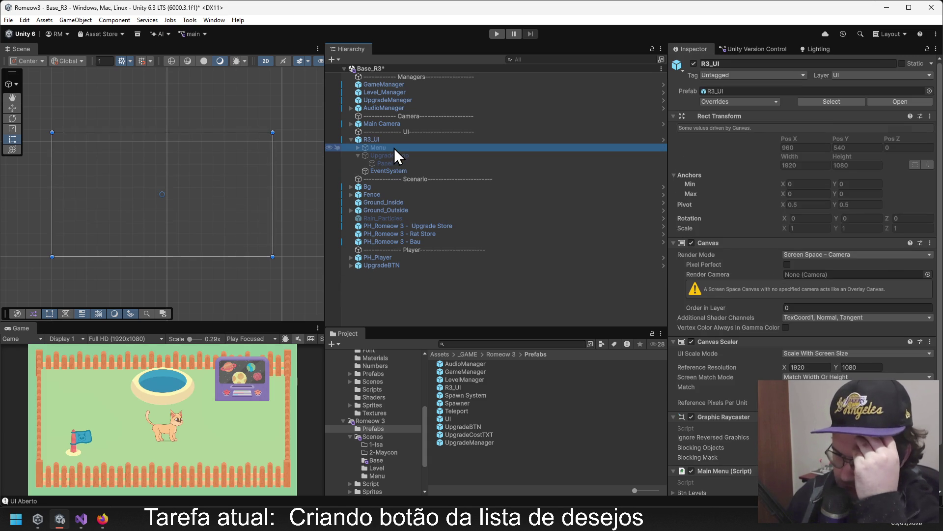
pyautogui.hotkey('alt', 'shift', 'a')
pyautogui.click(402, 156)
pyautogui.click(690, 62)
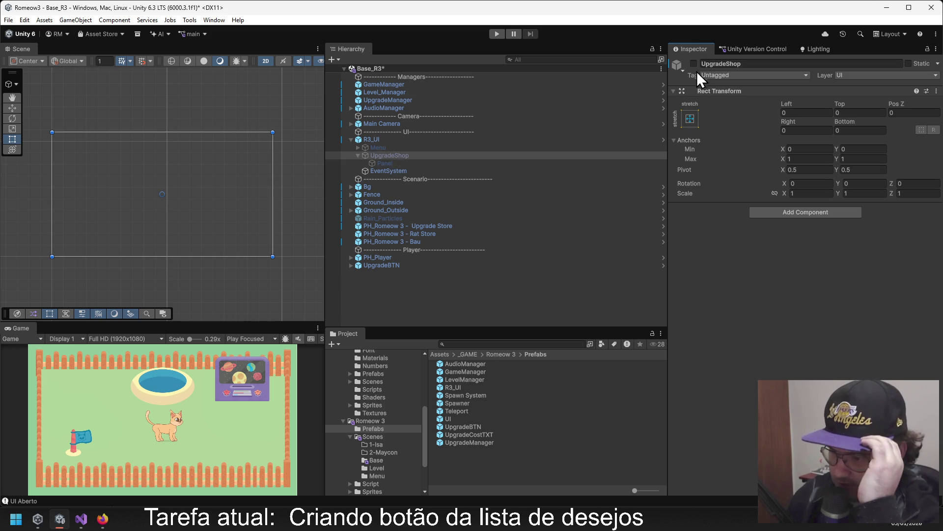
pyautogui.click(693, 63)
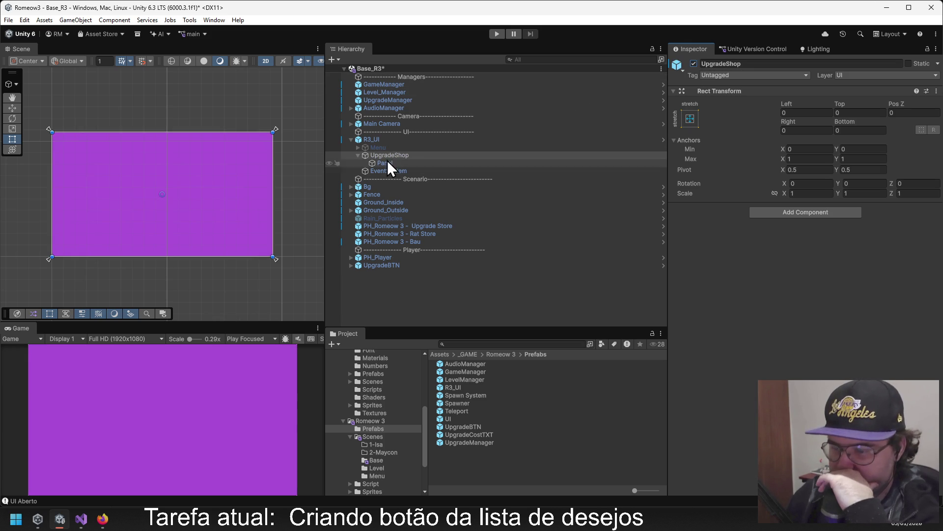
# Activate the Menu object, then select PH_Romeow 3 - Upgrade Store.
pyautogui.click(381, 146)
pyautogui.click(694, 63)
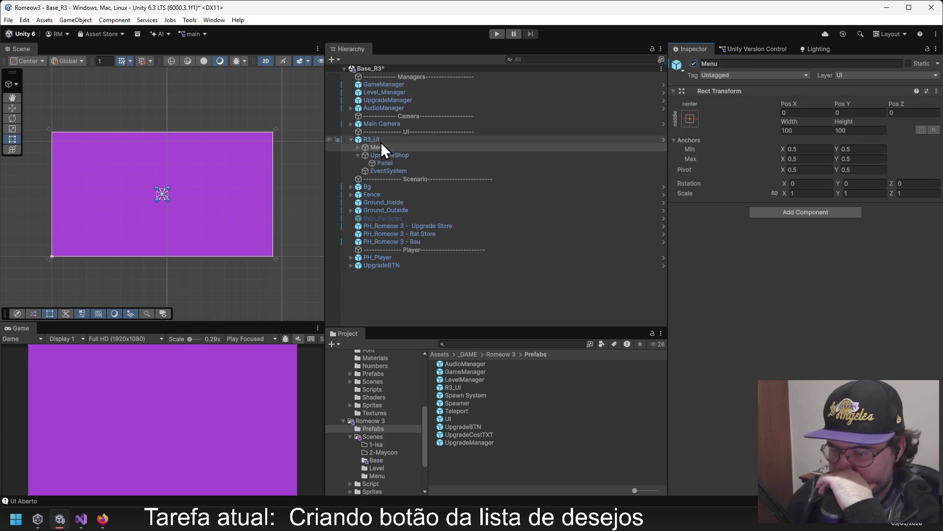
pyautogui.click(385, 156)
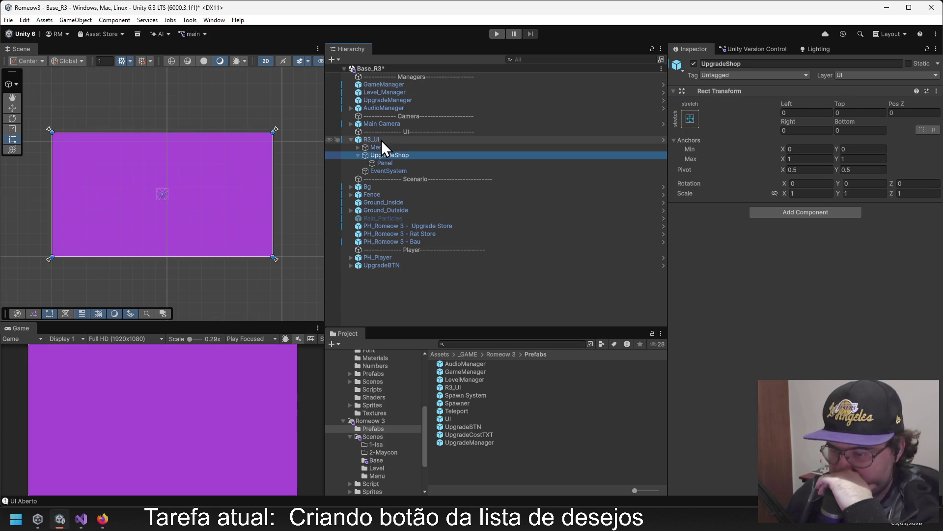
pyautogui.click(432, 226)
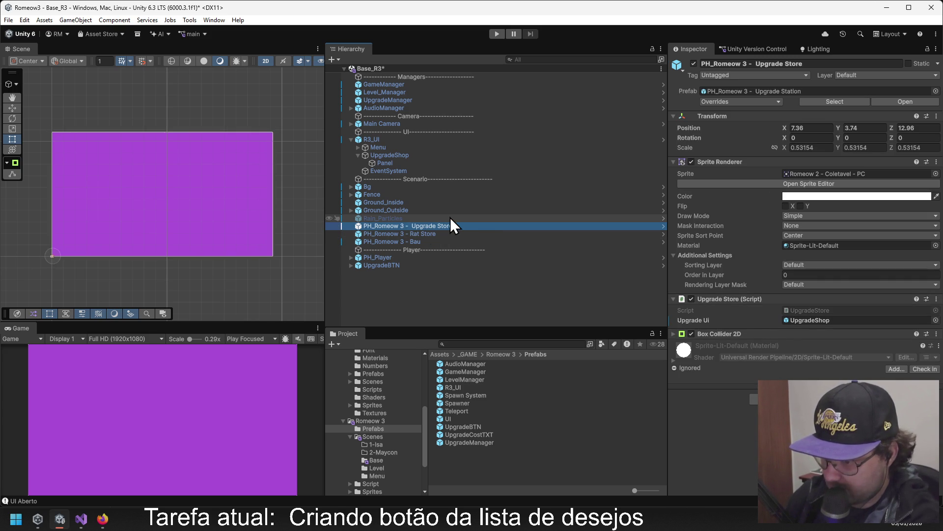
pyautogui.click(396, 155)
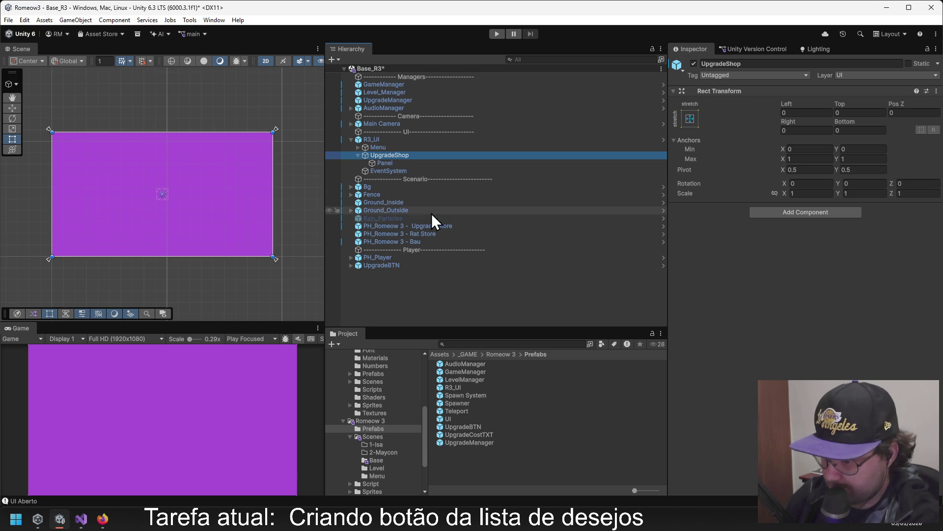
pyautogui.click(428, 225)
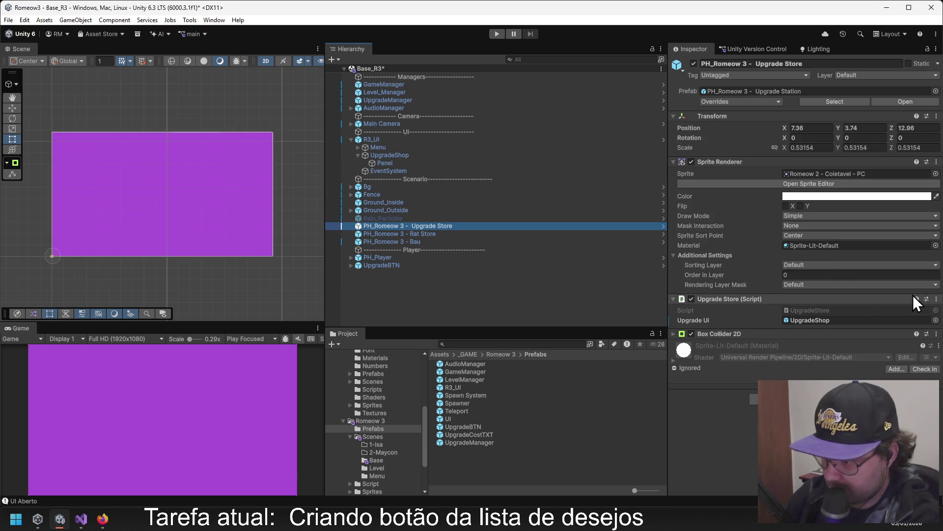
# Ping the Upgrade Ui reference to UpgradeShop and open UpgradeStore.cs from the component menu.
pyautogui.click(815, 321)
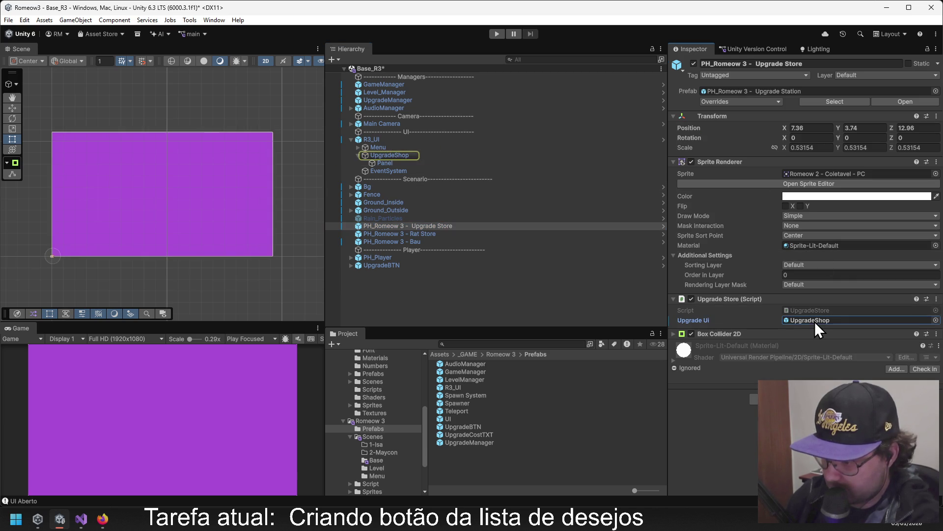
pyautogui.click(373, 156)
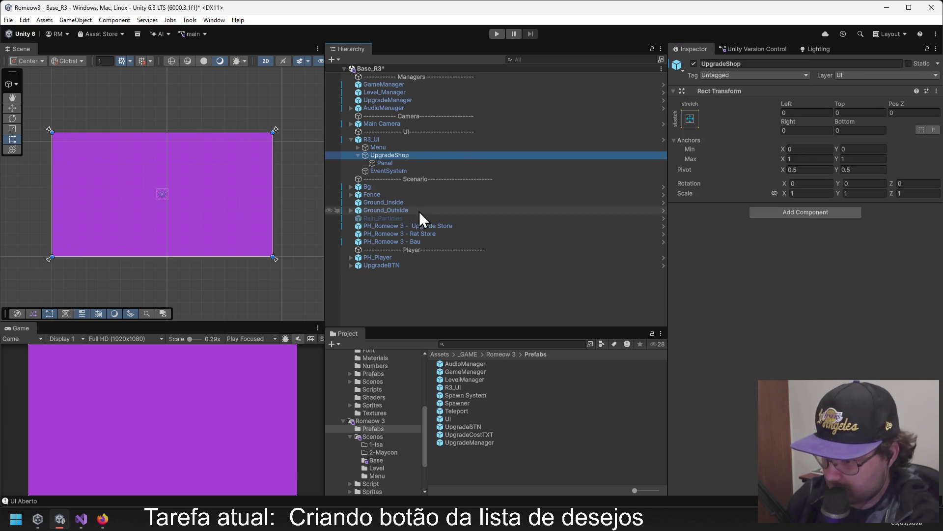
pyautogui.click(414, 227)
pyautogui.click(936, 299)
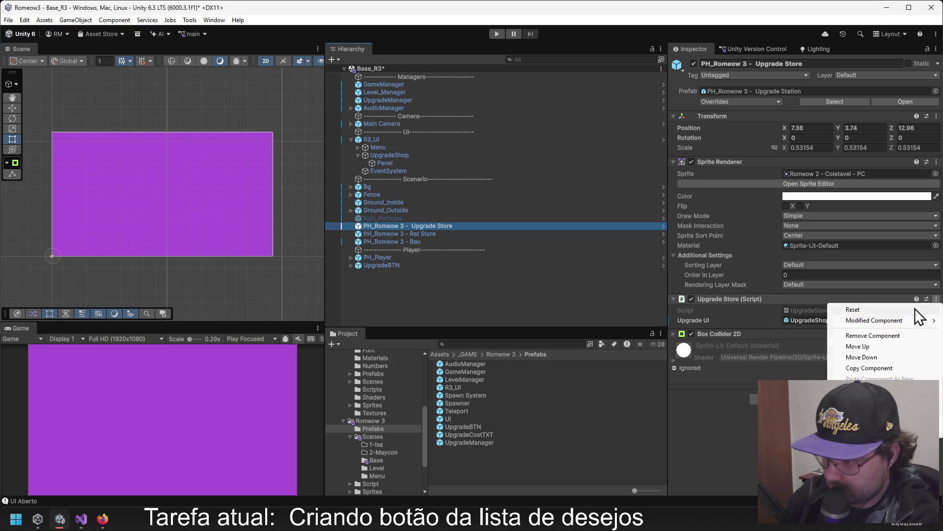
pyautogui.click(865, 442)
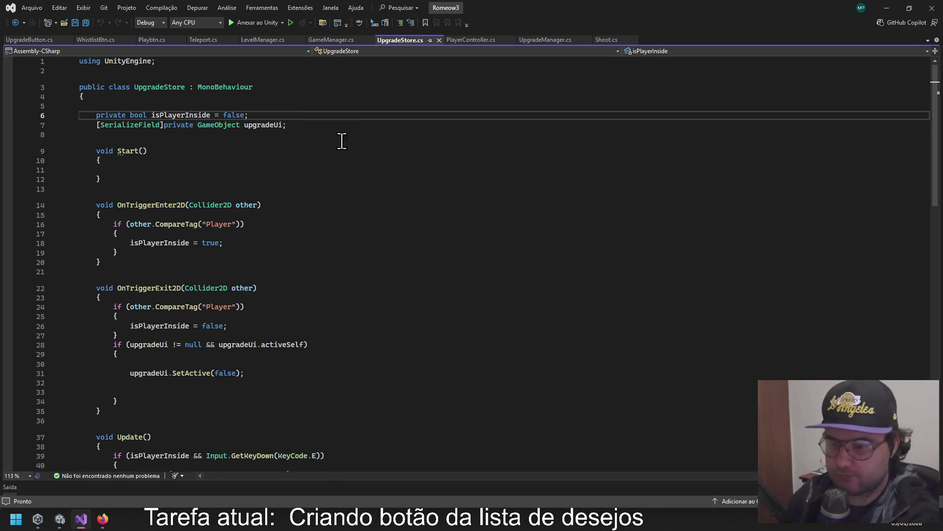
# Review the upgradeUi field's uses and the trigger-enter and OnTriggerExit2D code.
pyautogui.scroll(-2, 295, 179)
pyautogui.scroll(2, 293, 177)
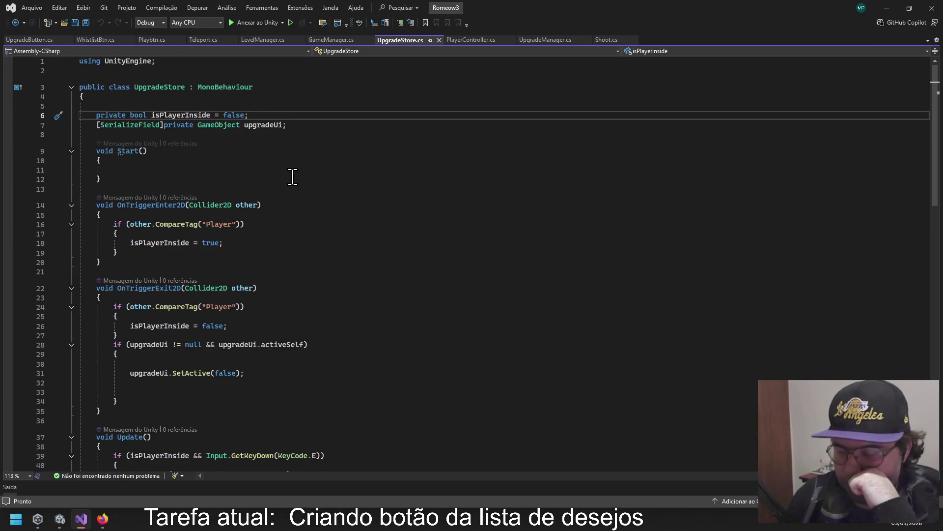
pyautogui.scroll(-3, 243, 193)
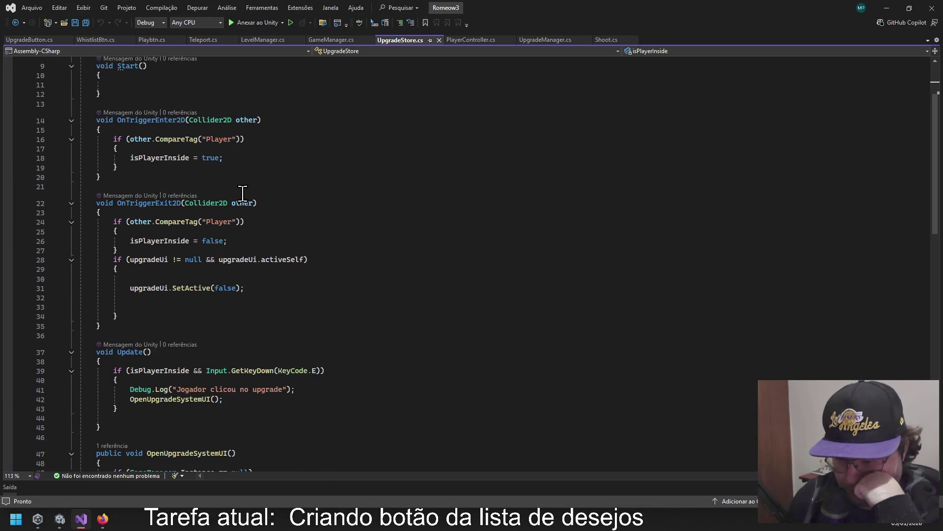
pyautogui.scroll(-2, 247, 192)
pyautogui.scroll(5, 216, 172)
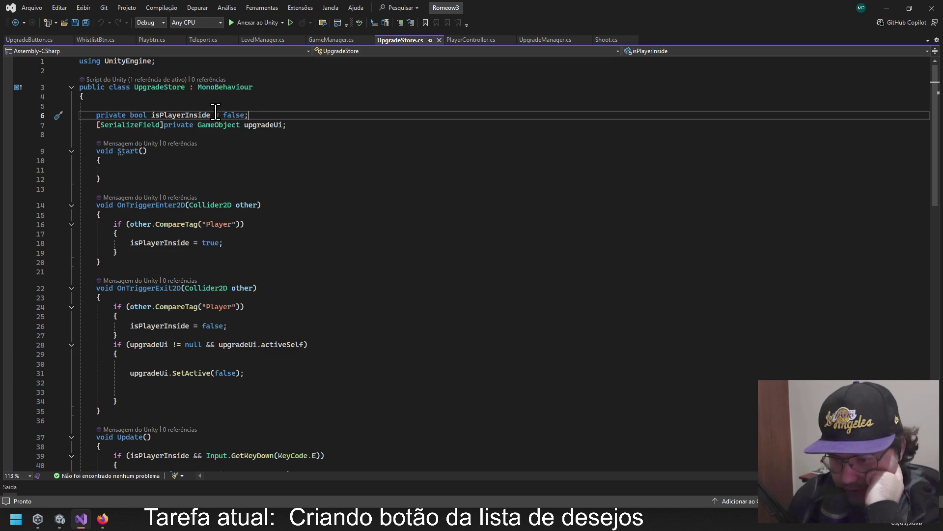
pyautogui.click(269, 125)
pyautogui.scroll(-3, 162, 142)
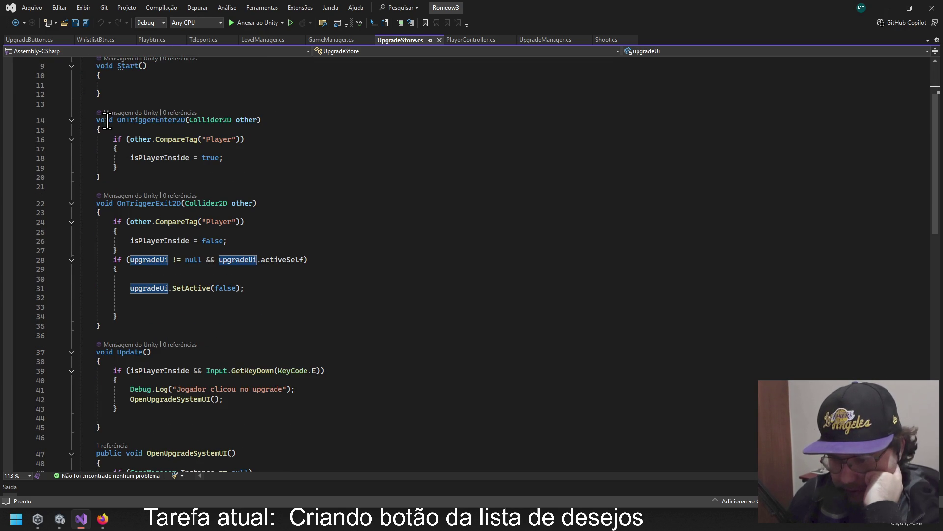
pyautogui.moveTo(304, 113); pyautogui.dragTo(153, 179)
pyautogui.moveTo(280, 173)
pyautogui.mouseDown()
pyautogui.moveTo(47, 311)
pyautogui.moveTo(107, 298)
pyautogui.mouseUp()
# Trace the OpenUpgradeSystemUI call to its definition, then close UpgradeStore.cs and return to Unity.
pyautogui.scroll(-3, 192, 275)
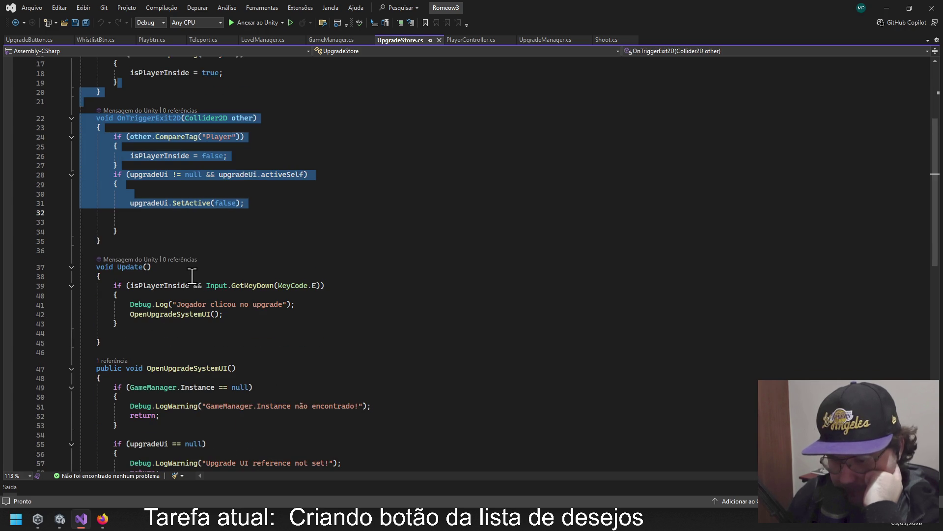
pyautogui.scroll(-1, 142, 293)
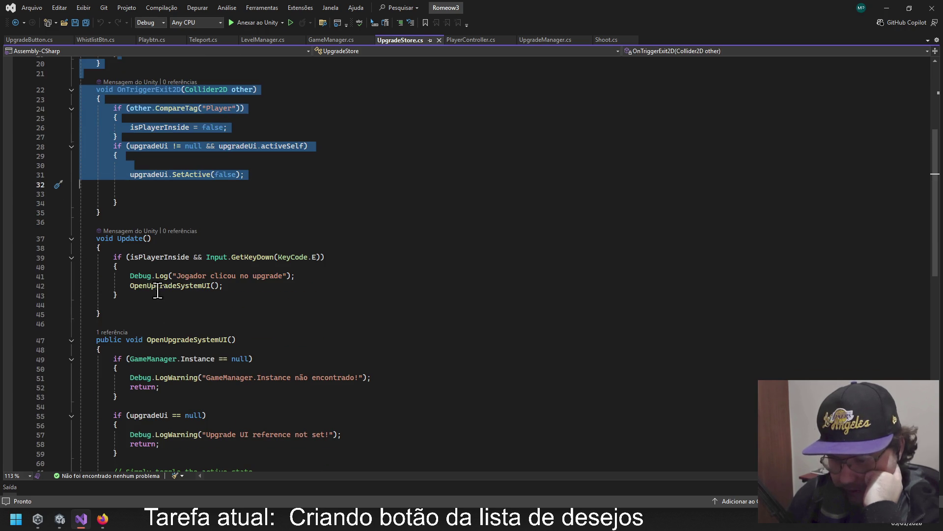
pyautogui.click(177, 284)
pyautogui.scroll(-1, 261, 285)
pyautogui.scroll(-2, 261, 285)
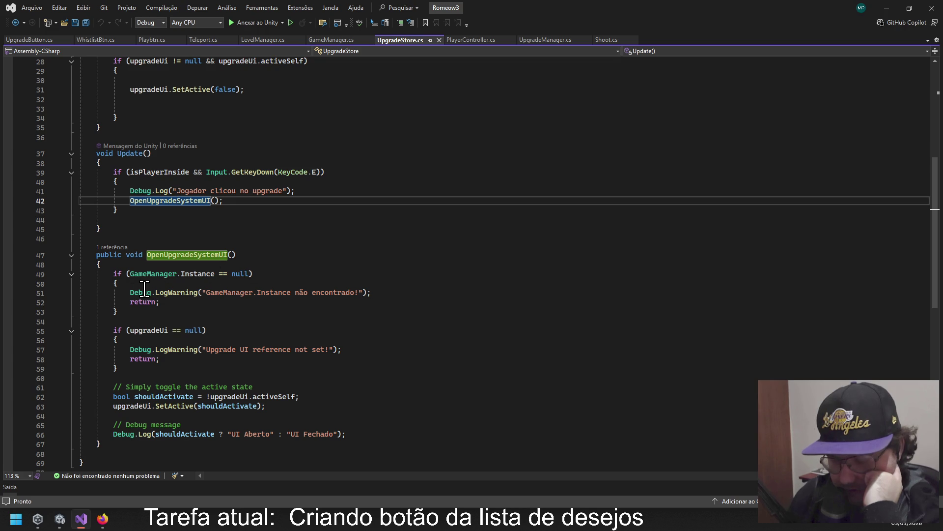
pyautogui.moveTo(114, 274); pyautogui.dragTo(263, 273)
pyautogui.scroll(6, 287, 275)
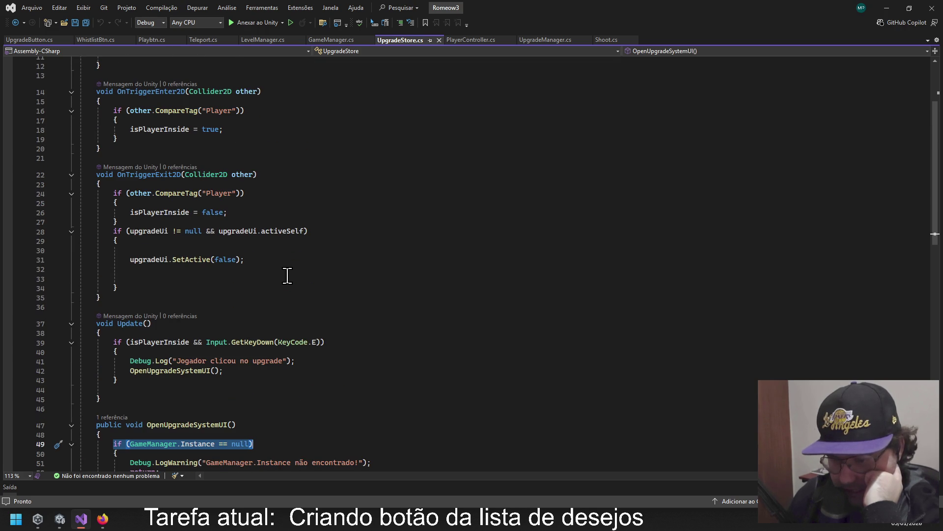
pyautogui.scroll(-3, 288, 275)
pyautogui.scroll(5, 287, 276)
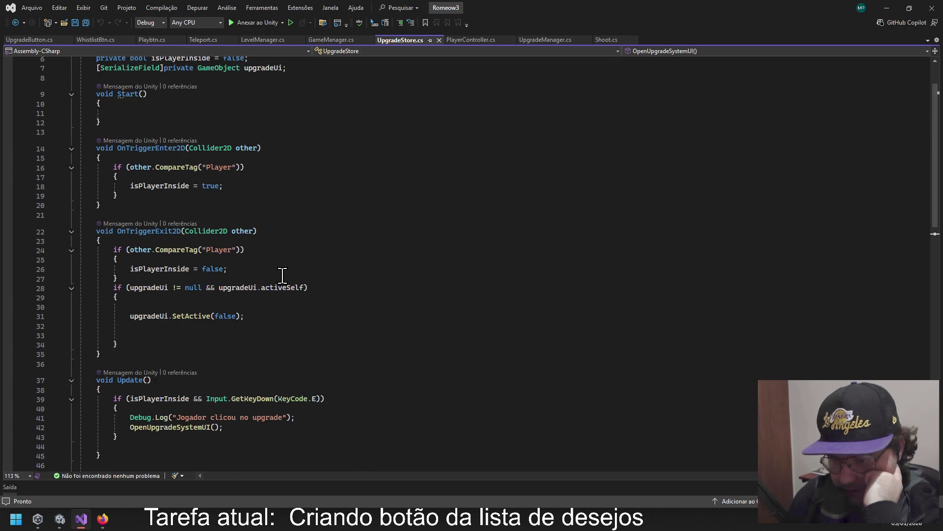
pyautogui.scroll(2, 283, 275)
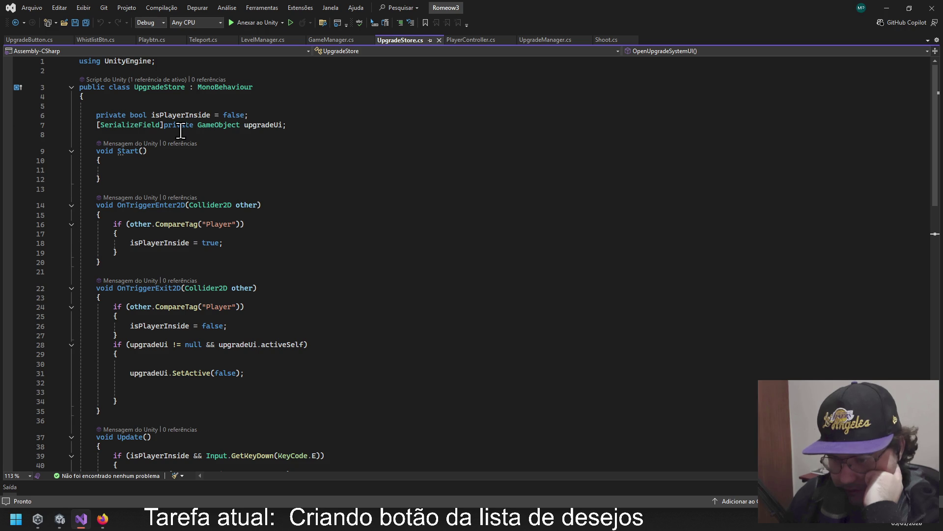
pyautogui.scroll(-7, 209, 142)
pyautogui.scroll(-2, 206, 146)
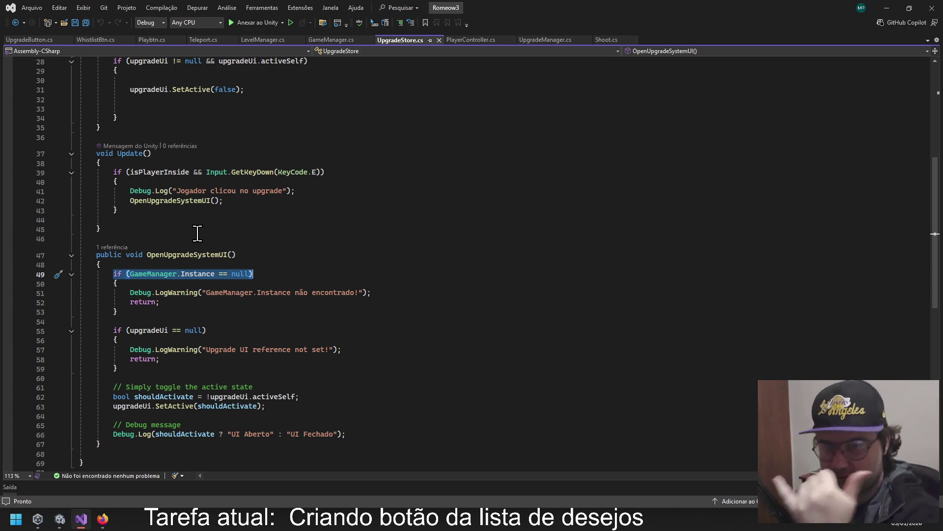
pyautogui.scroll(-3, 279, 251)
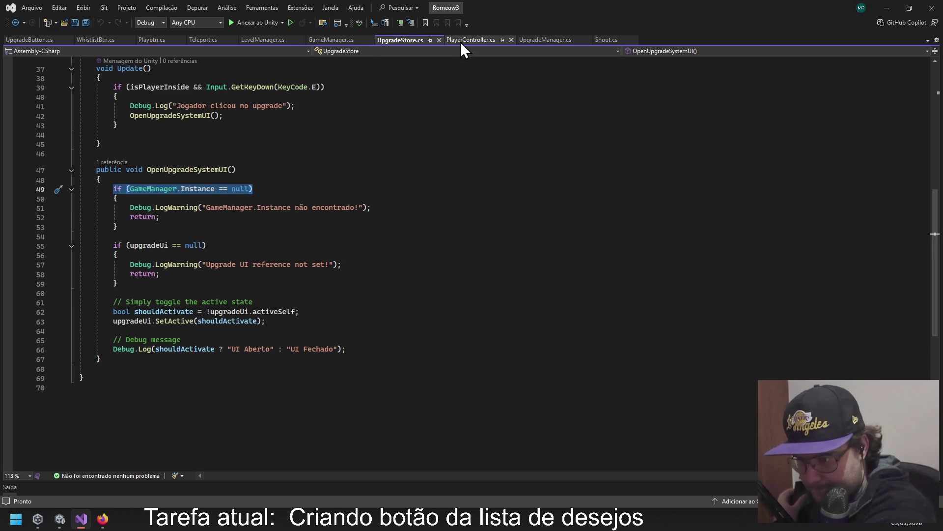
pyautogui.click(439, 40)
pyautogui.click(887, 8)
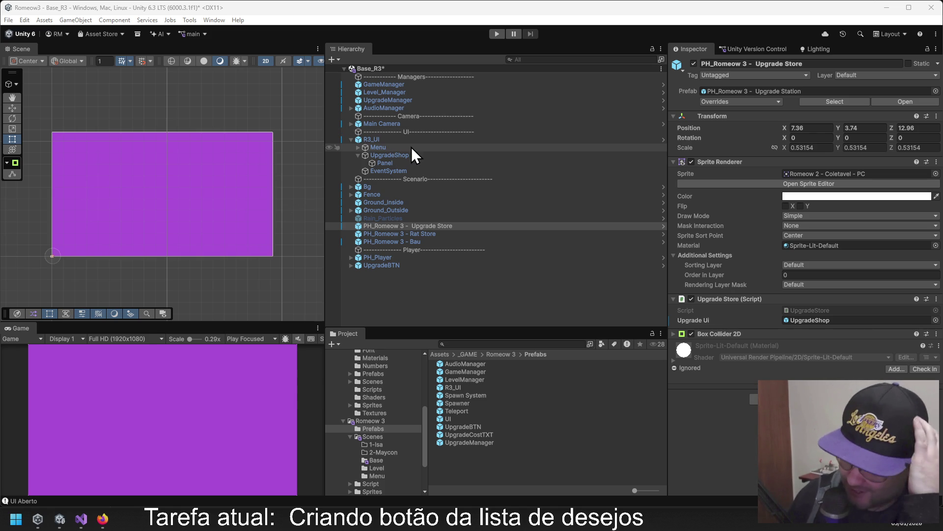
# Review R3_UI's Canvas Render Mode choices, leaving the setting unchanged.
pyautogui.click(381, 140)
pyautogui.scroll(-2, 719, 188)
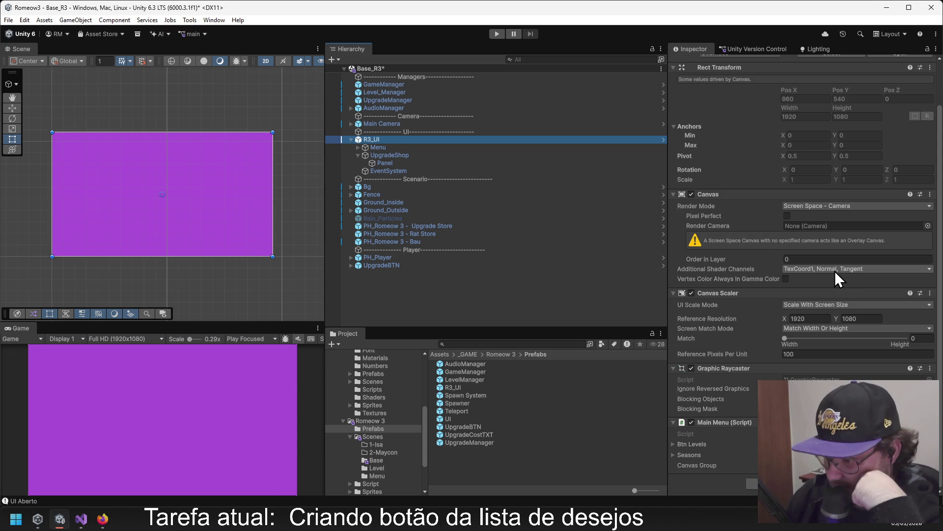
pyautogui.click(831, 206)
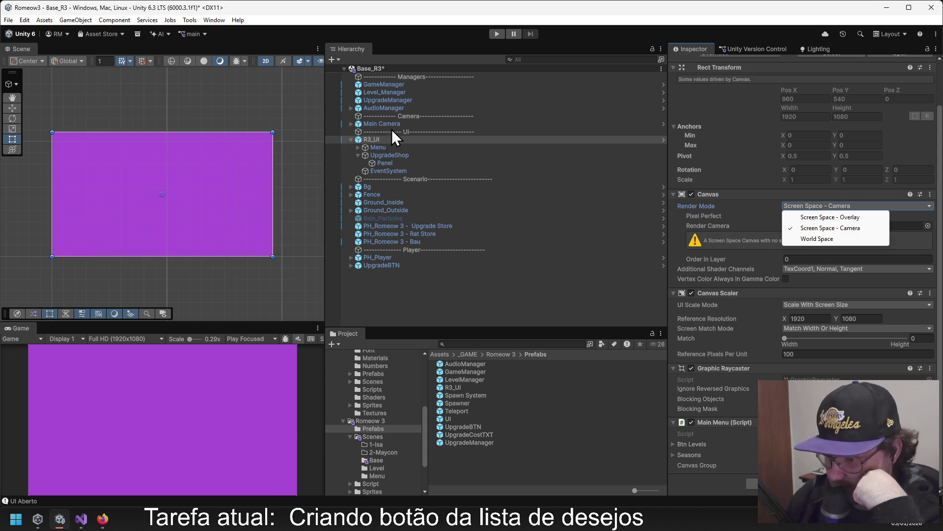
pyautogui.click(375, 148)
# Select Menu and UpgradeShop, then open Pending Changes listing Base_R3.unity.
pyautogui.click(384, 148)
pyautogui.click(393, 155)
pyautogui.click(741, 49)
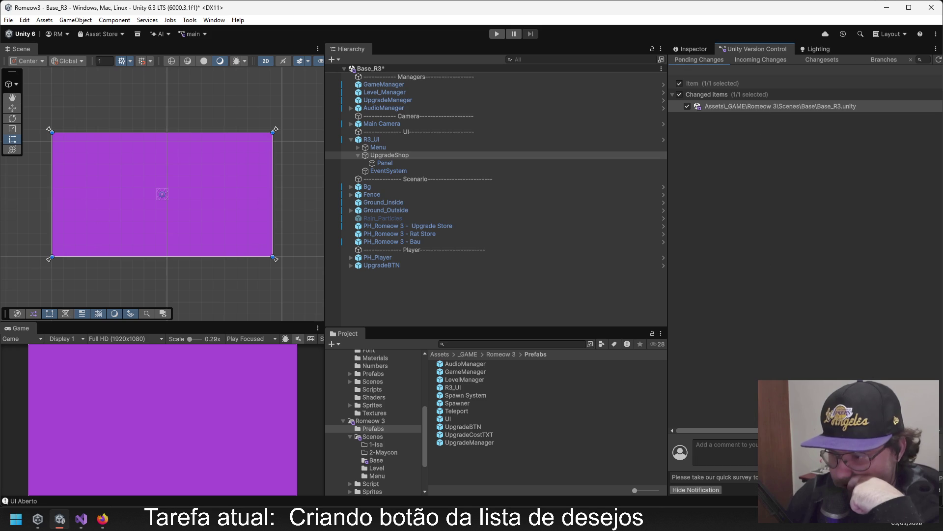